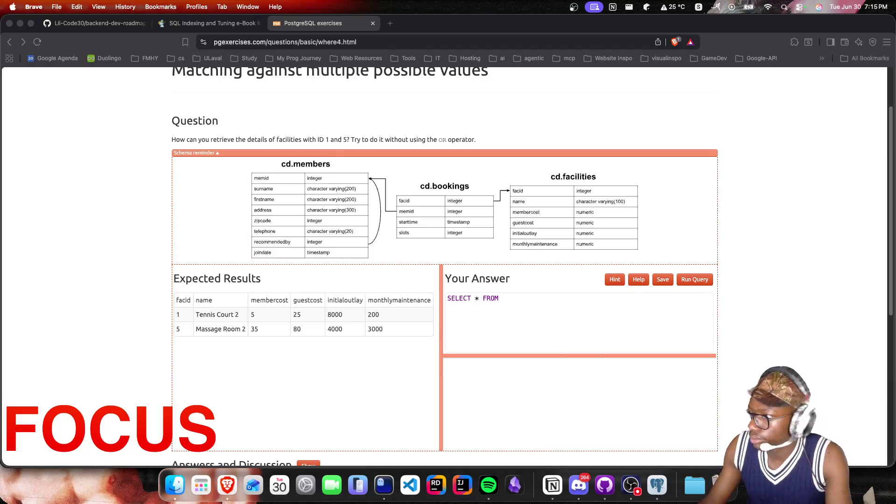
# Write SELECT * FROM cd.facilities WHERE facid = 1 OR facid = 5; in the Your Answer editor
pyautogui.click(518, 381)
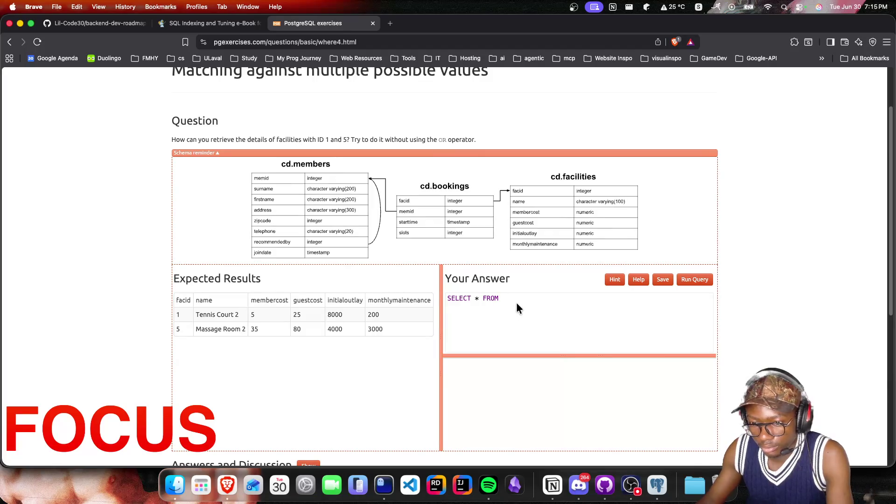
pyautogui.write('cd.fa')
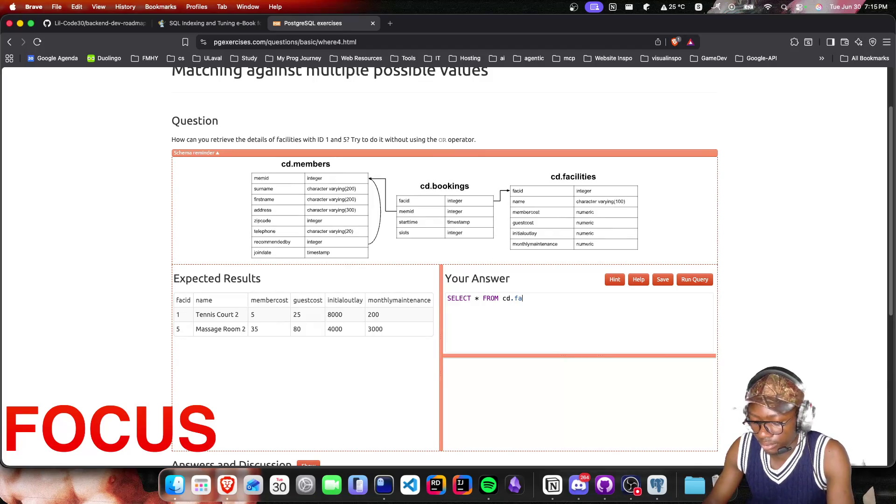
pyautogui.write('cilities')
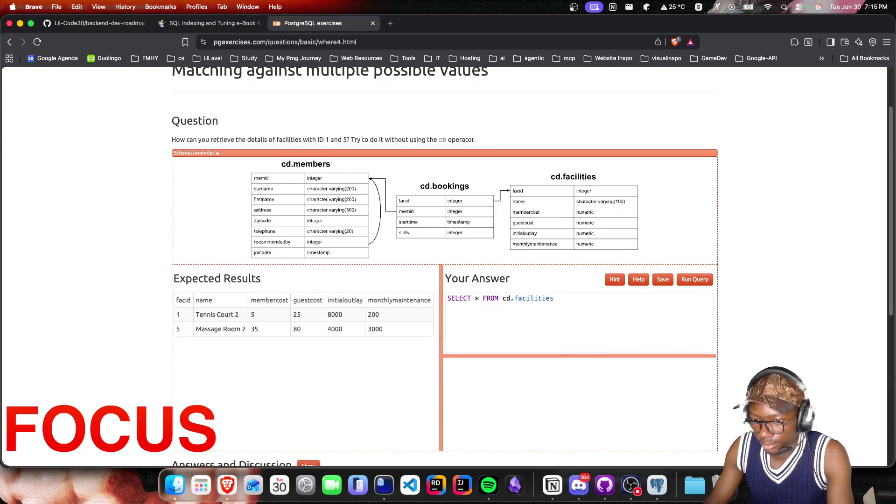
pyautogui.write(' WHERE facid')
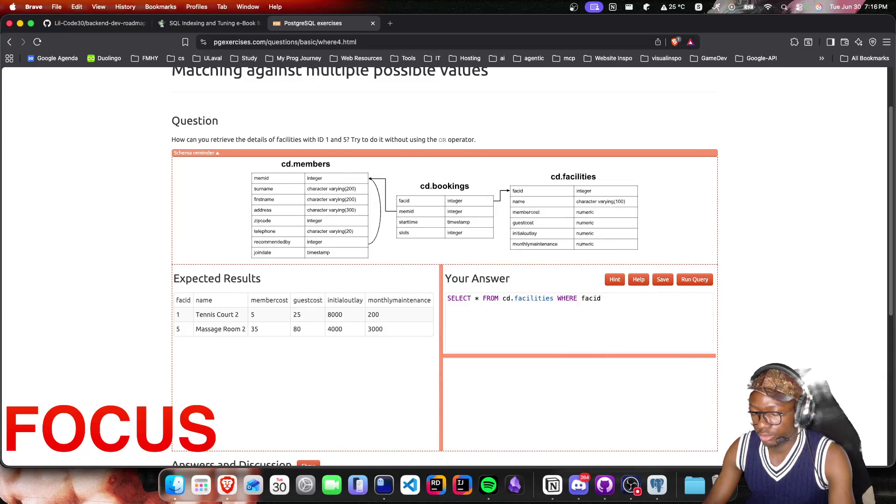
pyautogui.write(' = 1 OR')
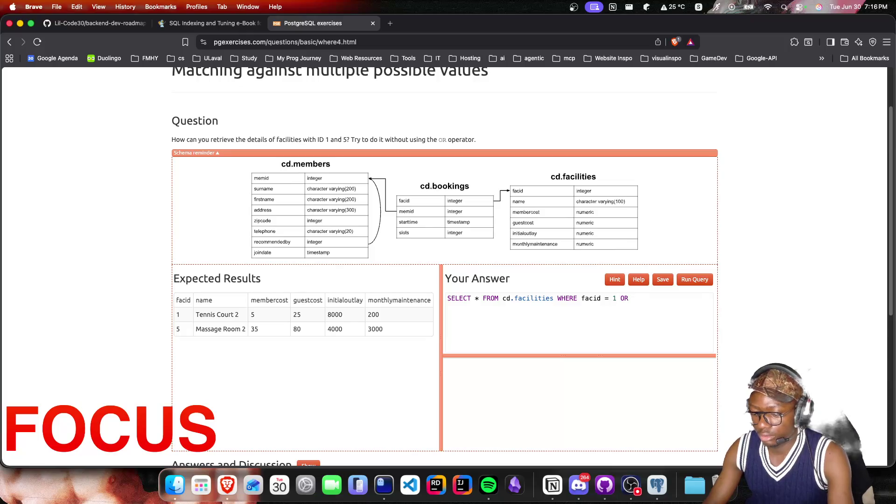
pyautogui.write(' facid = 5;')
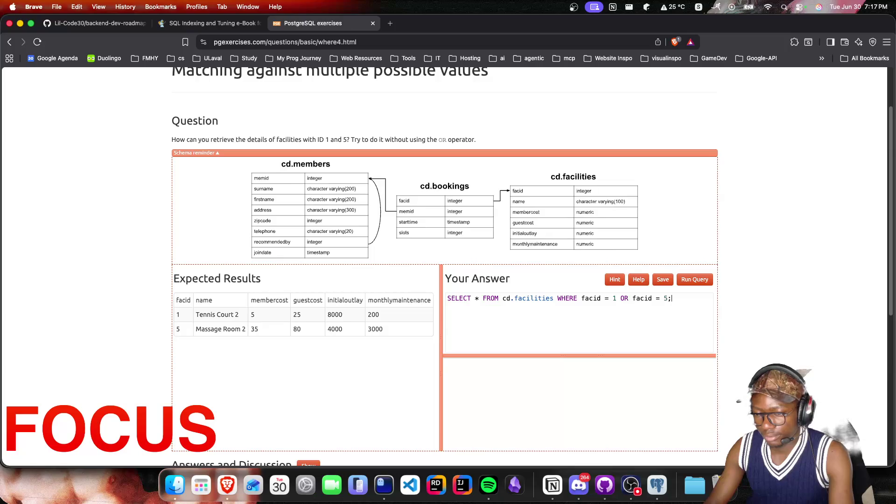
pyautogui.press('Left')
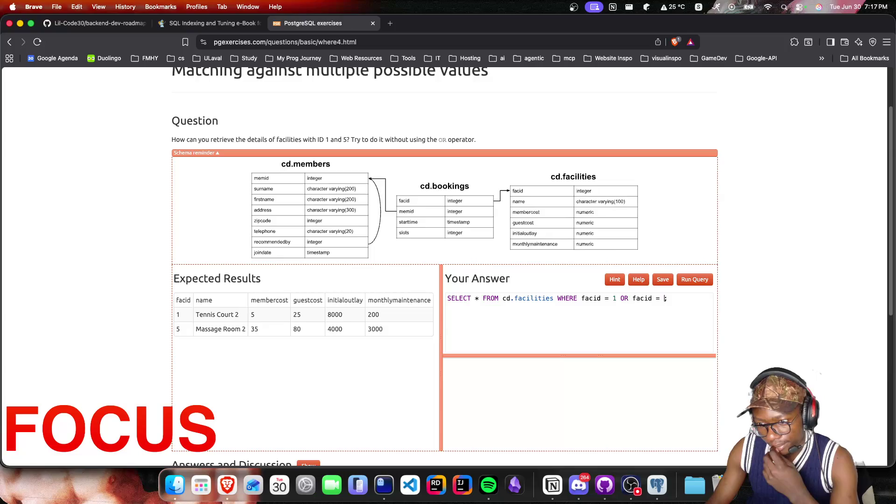
pyautogui.press('BackSpace')
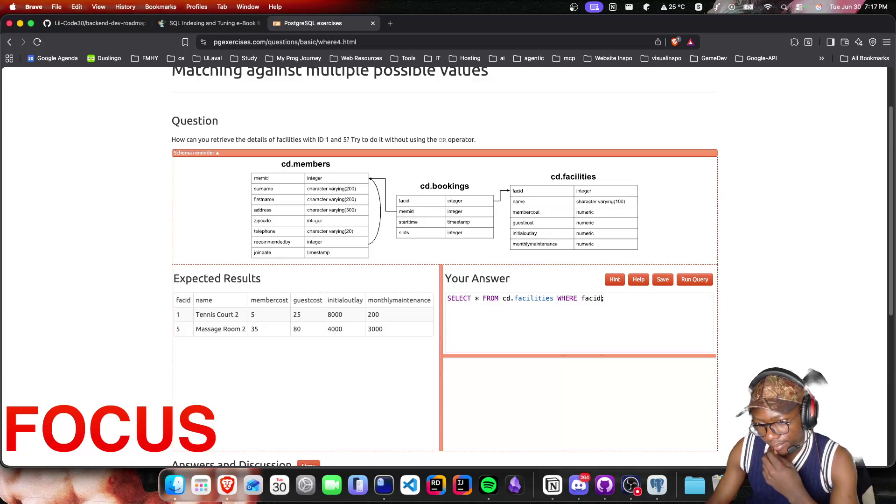
pyautogui.press('BackSpace')
pyautogui.press('BackSpace')
pyautogui.press('BackSpace')
pyautogui.press('BackSpace')
pyautogui.press('BackSpace')
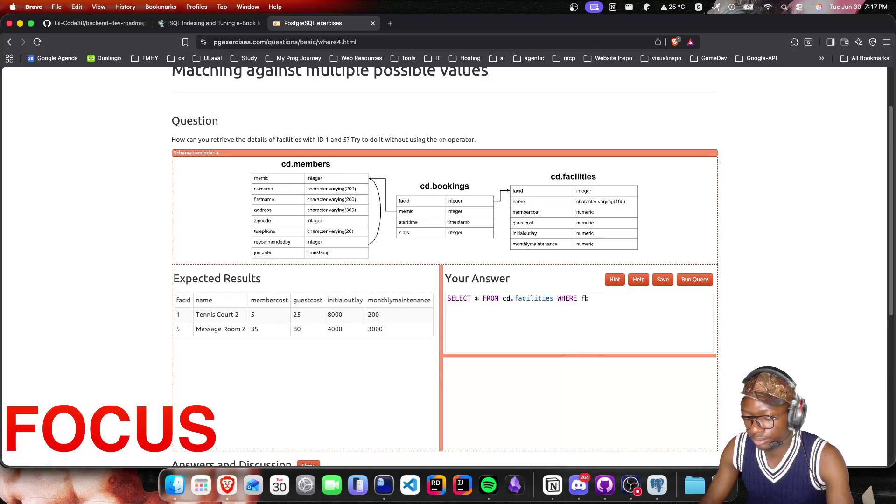
pyautogui.write('acid >= 1 a')
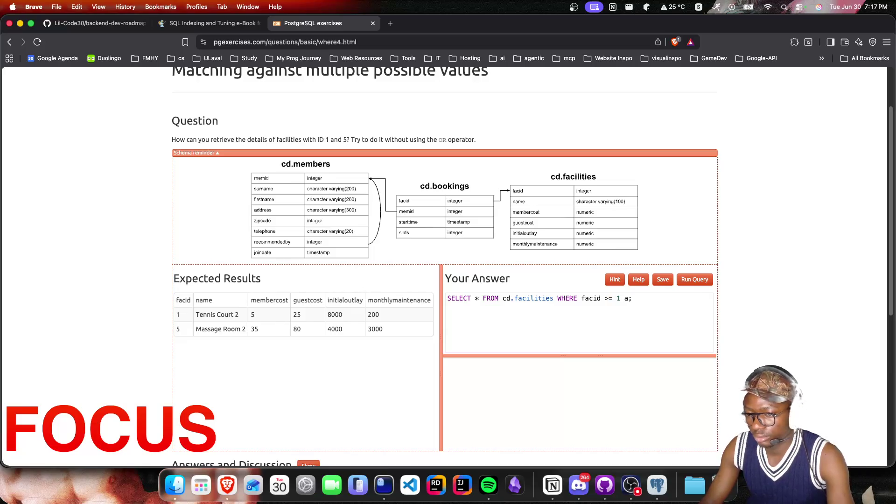
pyautogui.press('BackSpace')
pyautogui.write('AND fa')
pyautogui.press('BackSpace')
pyautogui.press('BackSpace')
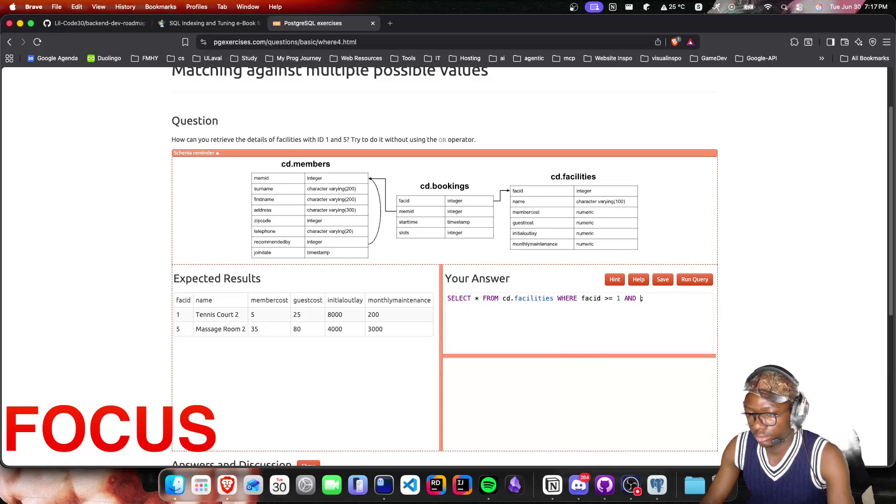
pyautogui.write('facid <=')
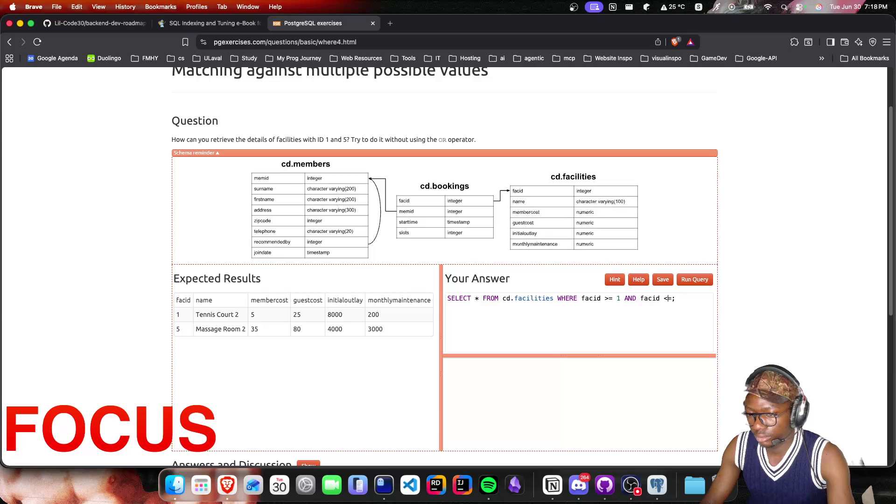
pyautogui.press('BackSpace')
pyautogui.press('BackSpace')
pyautogui.press('BackSpace')
pyautogui.write('OR')
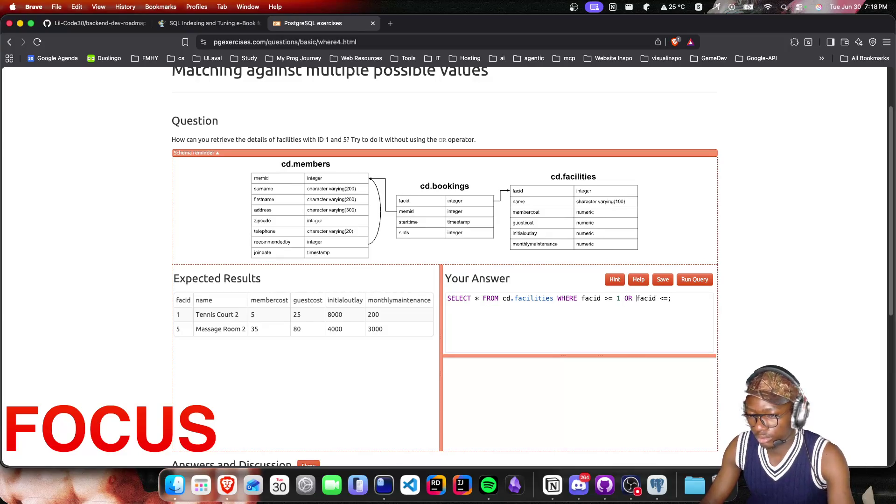
pyautogui.press('BackSpace')
pyautogui.write('5')
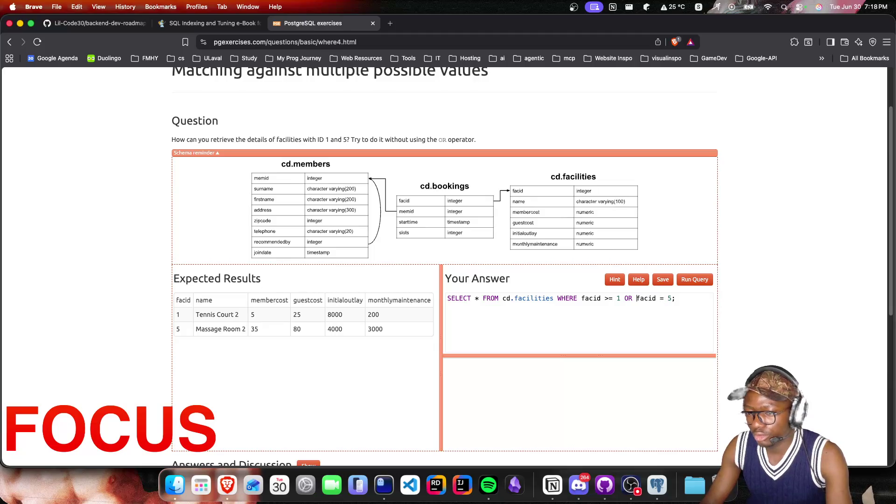
pyautogui.press('Left')
pyautogui.press('BackSpace')
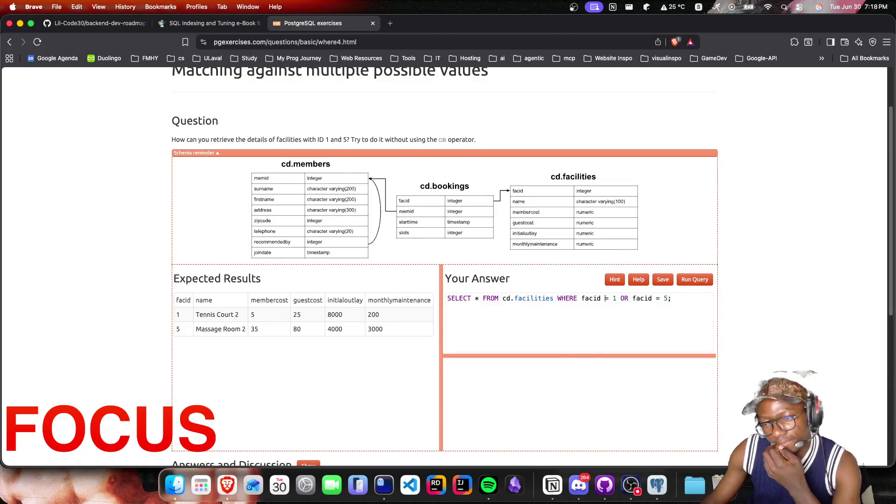
# Run the OR query, returning Tennis Court 2 and Massage Room 2 marked correct, and review the hint
pyautogui.click(687, 283)
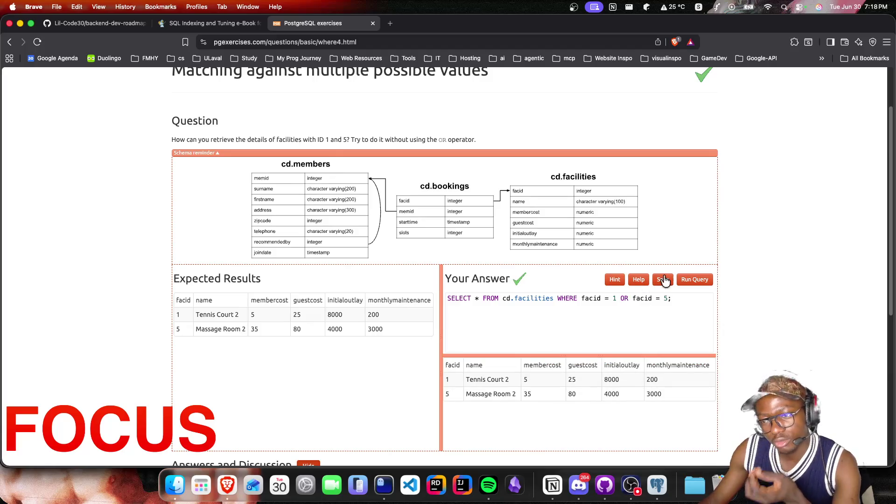
pyautogui.click(615, 280)
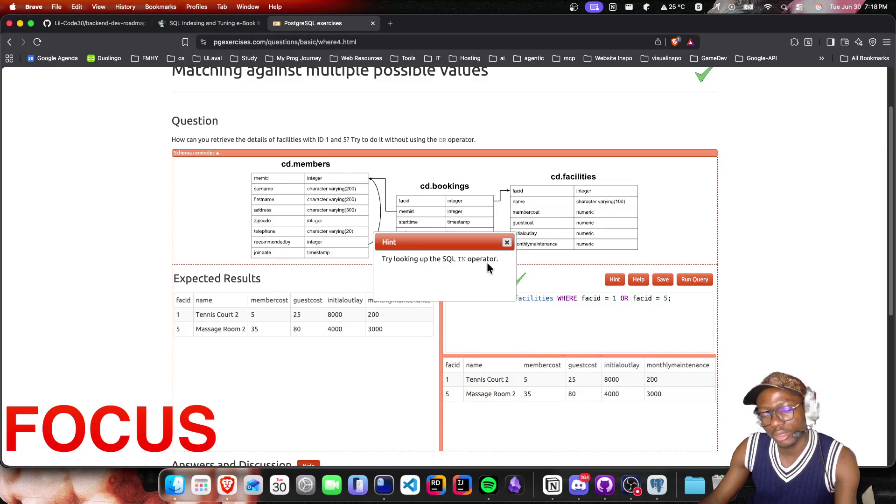
pyautogui.click(506, 242)
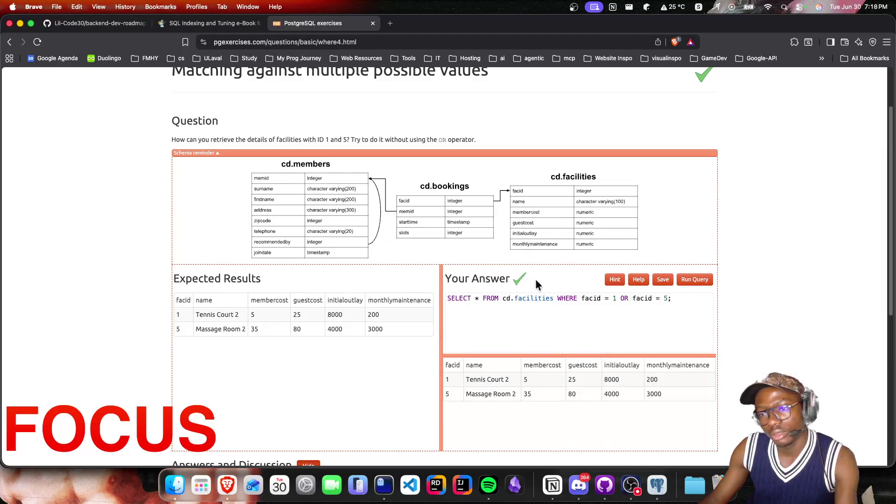
pyautogui.moveTo(604, 299); pyautogui.dragTo(659, 300)
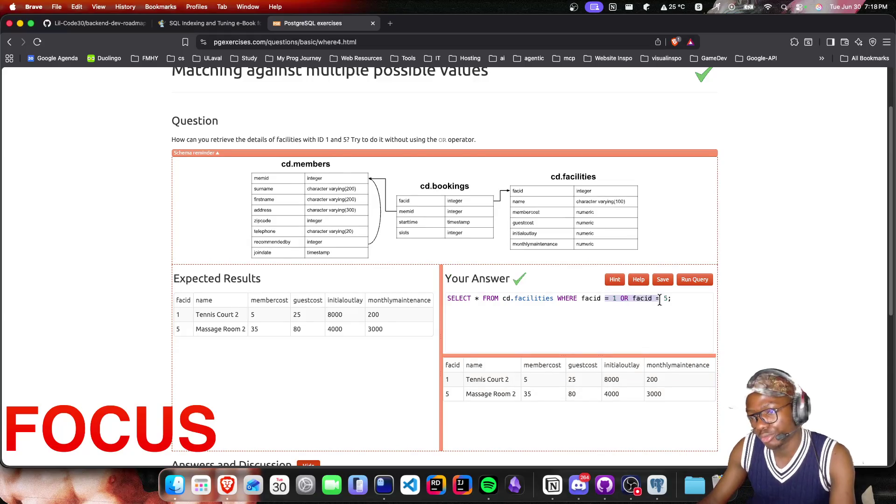
pyautogui.write('IN')
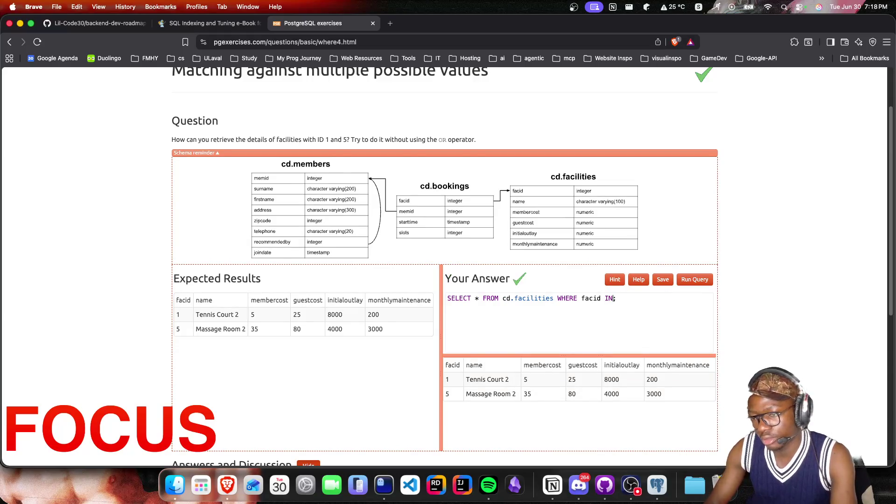
pyautogui.write(' (1, 5')
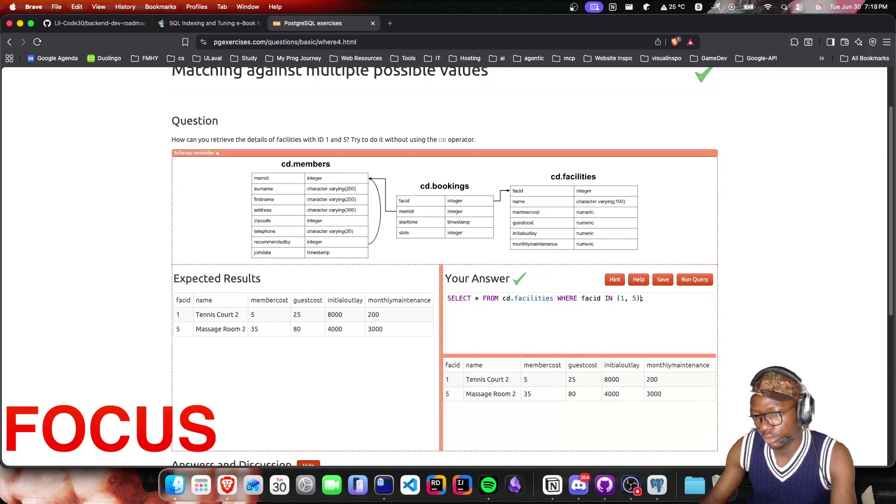
# Rerun the query as facid IN (1, 5) and paste a commented copy of it on a new line
pyautogui.click(686, 286)
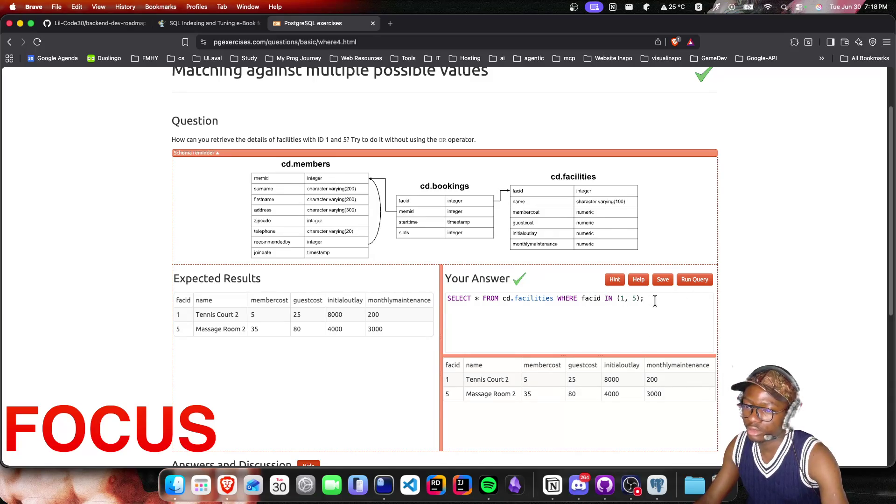
pyautogui.press('Return')
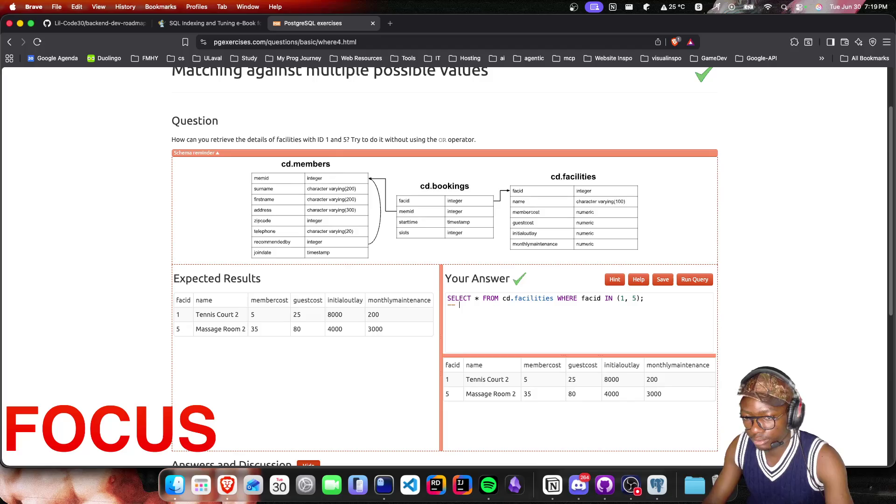
pyautogui.moveTo(644, 298); pyautogui.dragTo(444, 296)
pyautogui.press('super+c')
pyautogui.press('Down')
pyautogui.press('super+v')
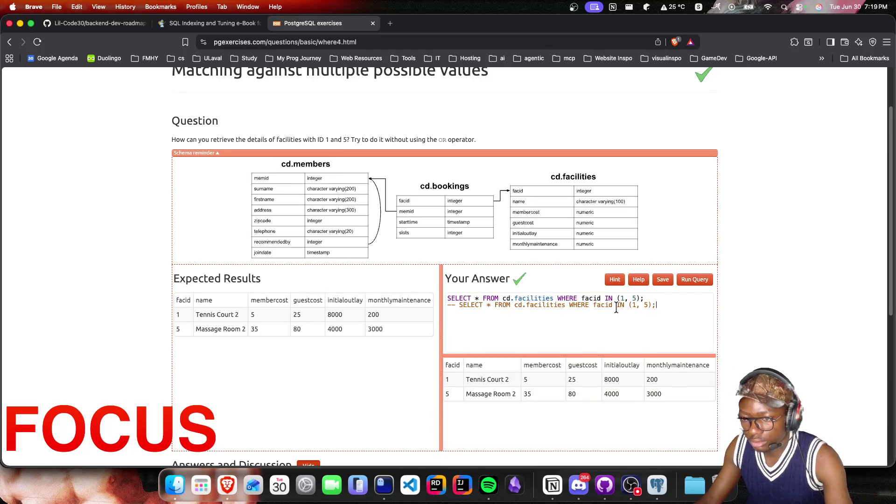
# Delete the commented copy line and rerun the final IN (1, 5) query successfully
pyautogui.moveTo(617, 305); pyautogui.dragTo(642, 306)
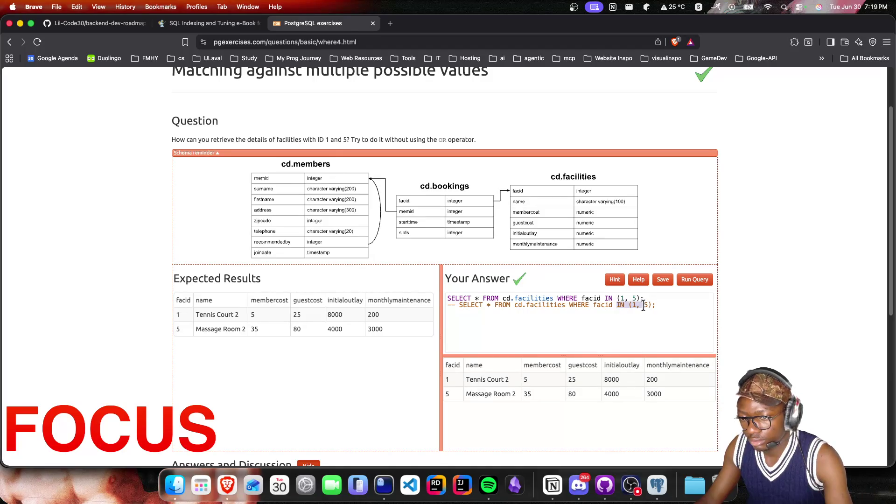
pyautogui.press('super+BackSpace')
pyautogui.press('BackSpace')
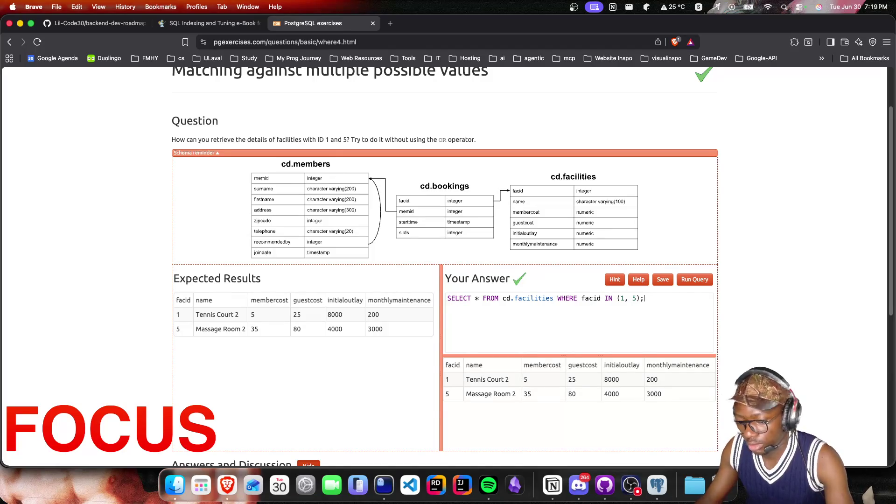
pyautogui.click(695, 287)
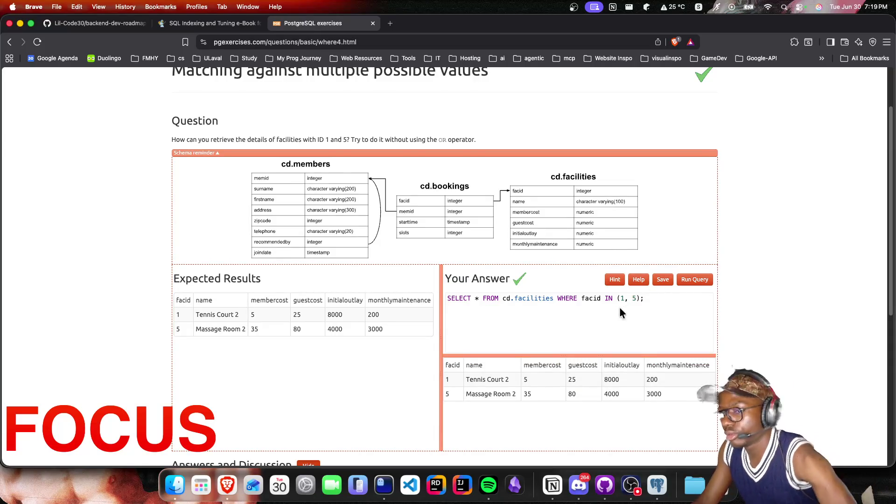
pyautogui.scroll(-5, 601, 295)
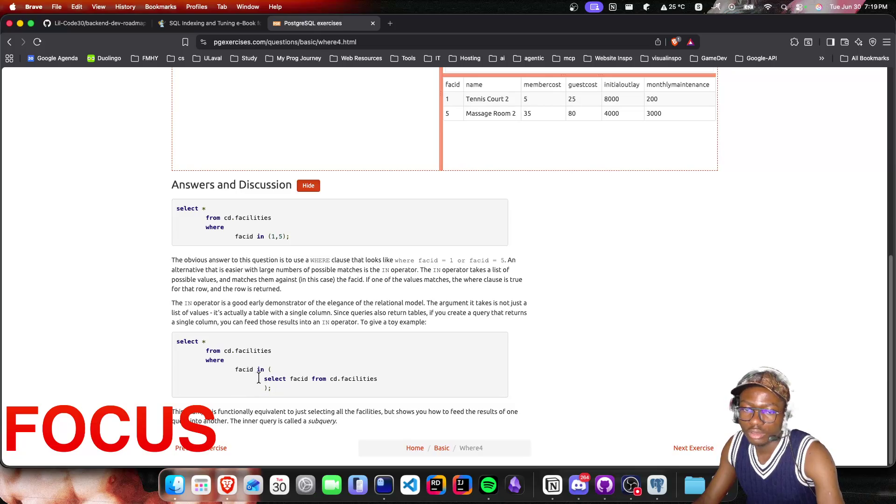
pyautogui.moveTo(257, 378); pyautogui.dragTo(401, 379)
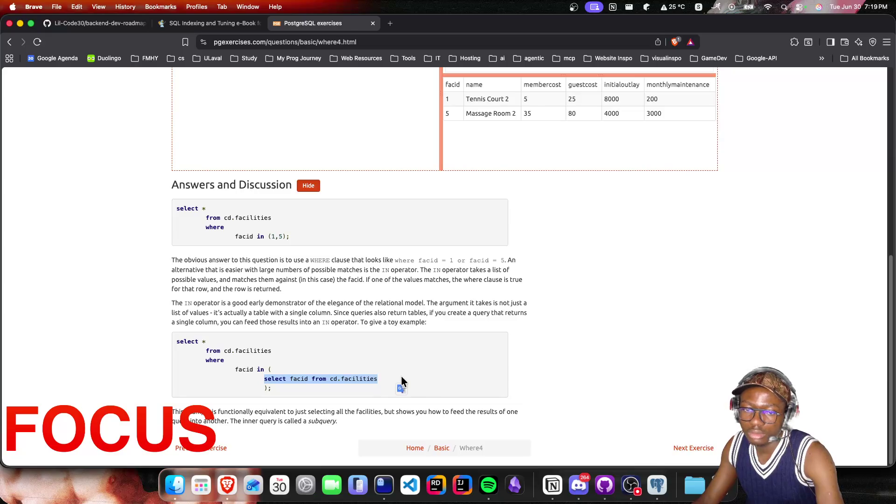
pyautogui.click(408, 343)
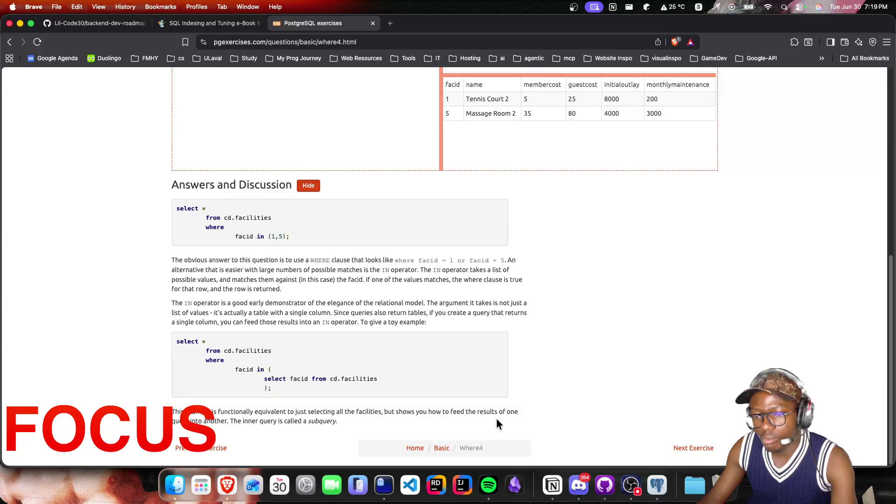
pyautogui.scroll(5, 380, 416)
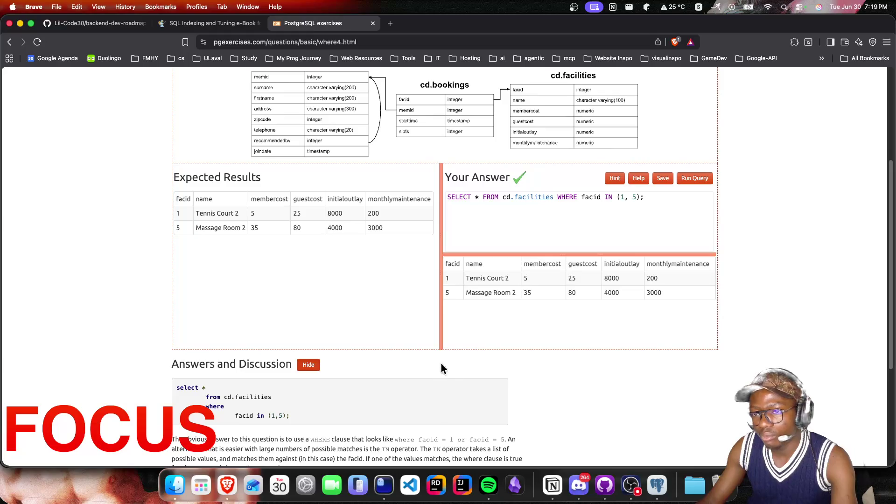
pyautogui.scroll(-5, 455, 350)
pyautogui.click(691, 448)
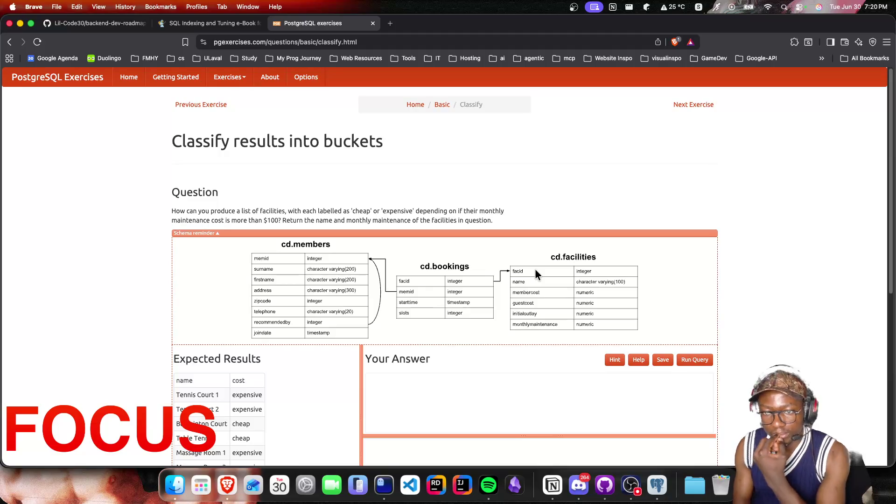
pyautogui.scroll(-5, 466, 319)
pyautogui.scroll(-3, 467, 322)
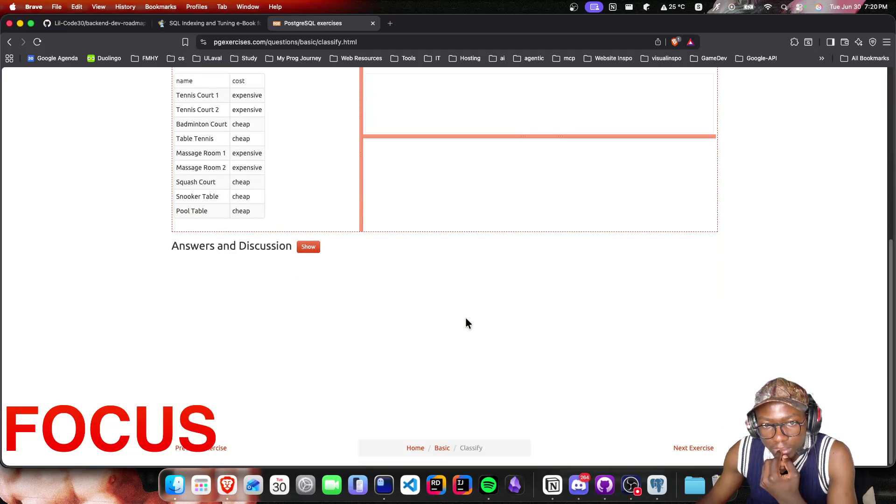
pyautogui.scroll(5, 350, 323)
pyautogui.moveTo(210, 410); pyautogui.dragTo(271, 295)
# Clear the selection on the Classify results into buckets expected results table
pyautogui.click(304, 306)
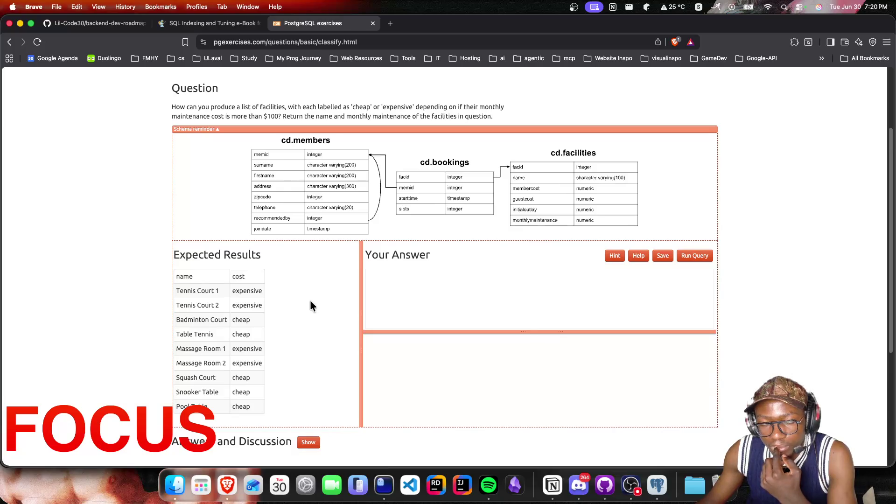
# Write SELECT name, monthlymaintenance FROM cd.facilities WHERE in the Your Answer editor
pyautogui.click(436, 292)
pyautogui.write('SELECT na')
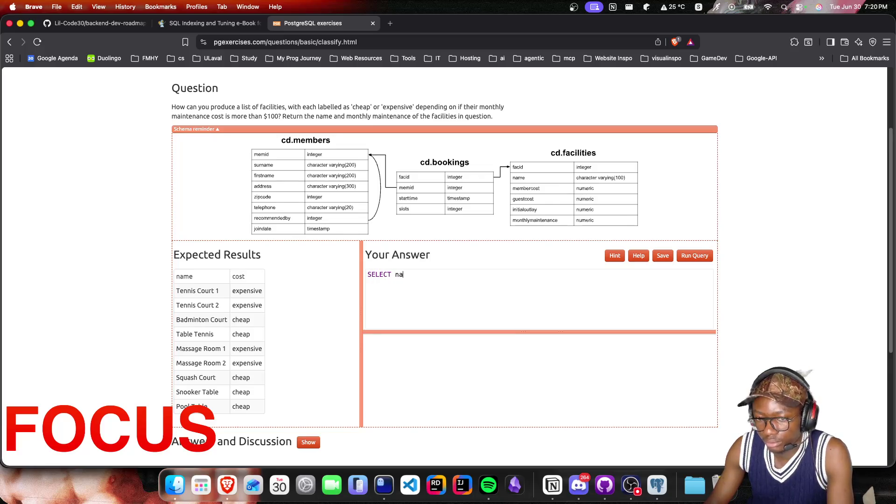
pyautogui.write('me, ')
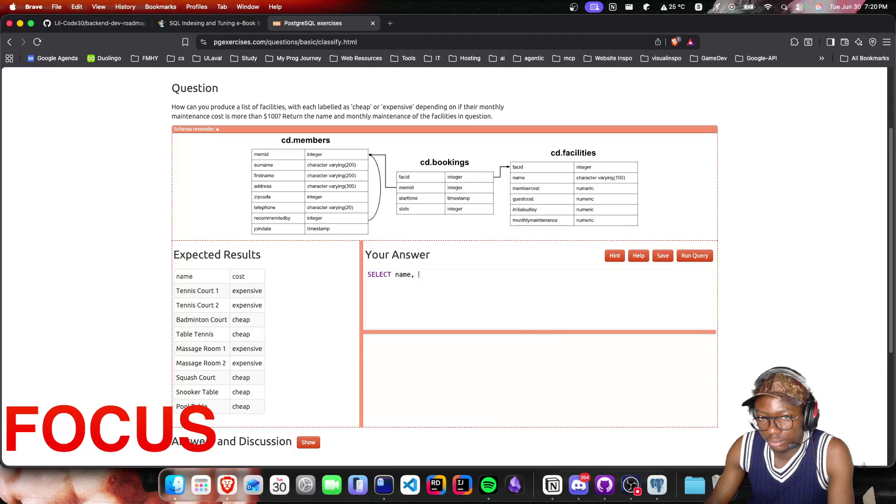
pyautogui.write('mon')
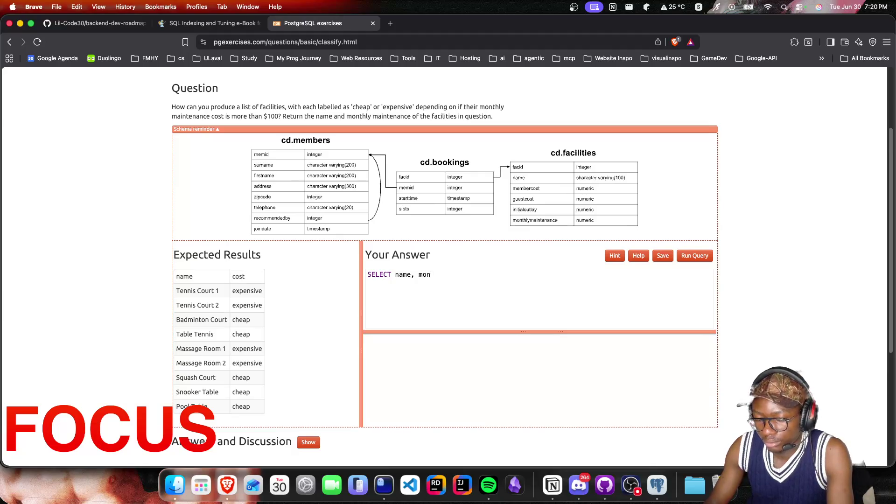
pyautogui.write('th')
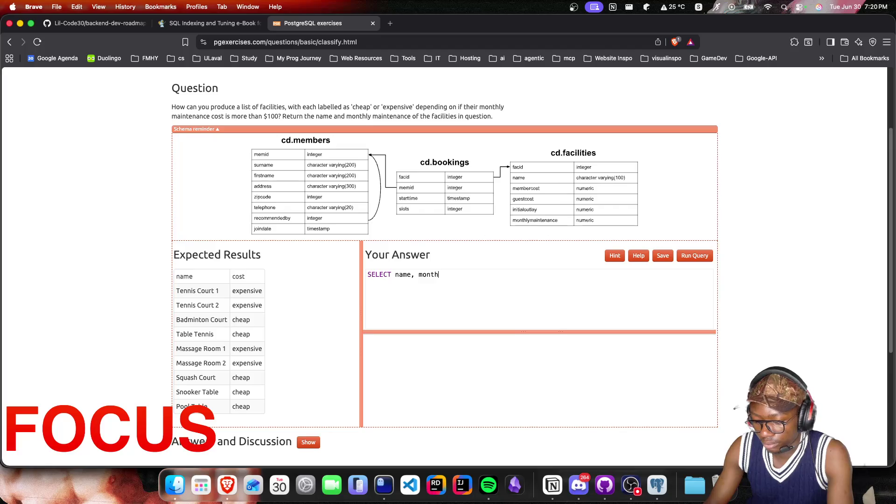
pyautogui.write('lymainte')
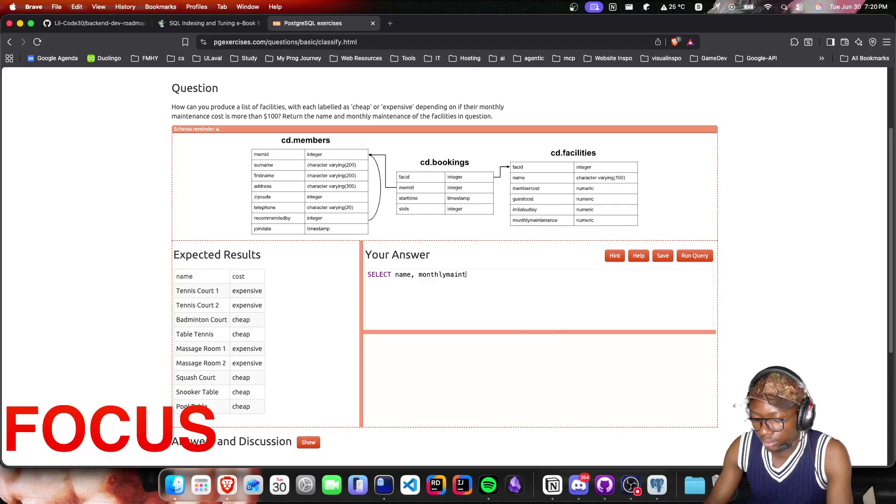
pyautogui.write('nen')
pyautogui.press('BackSpace')
pyautogui.press('BackSpace')
pyautogui.write('ance')
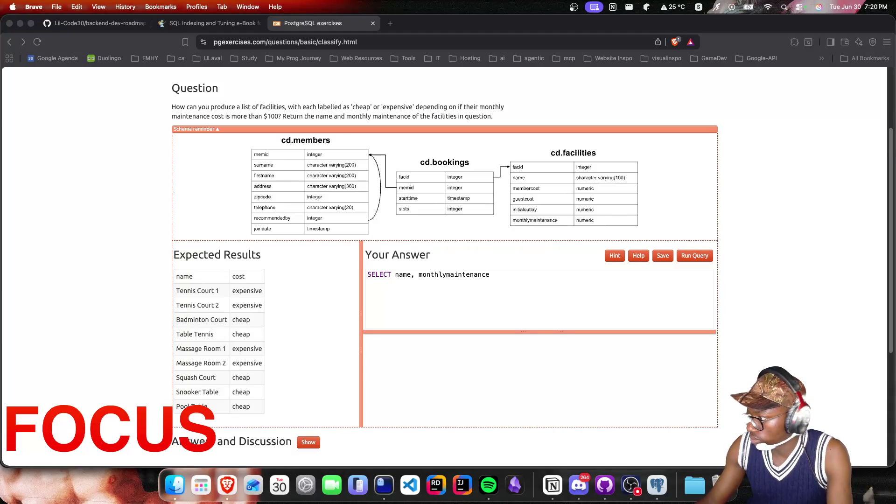
pyautogui.press('super+Tab')
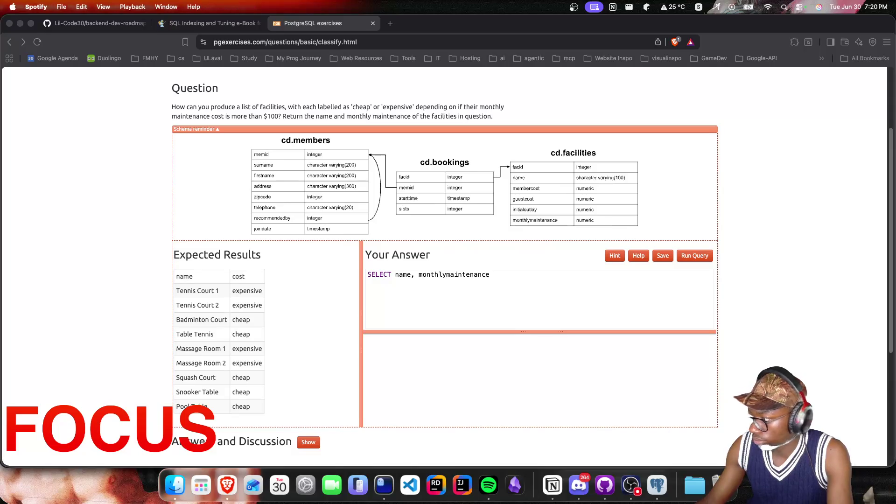
pyautogui.click(548, 309)
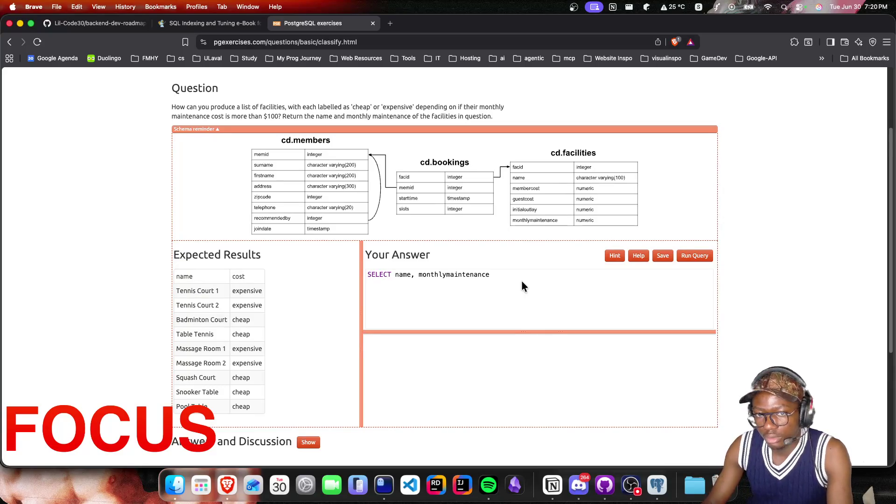
pyautogui.write(' FROM')
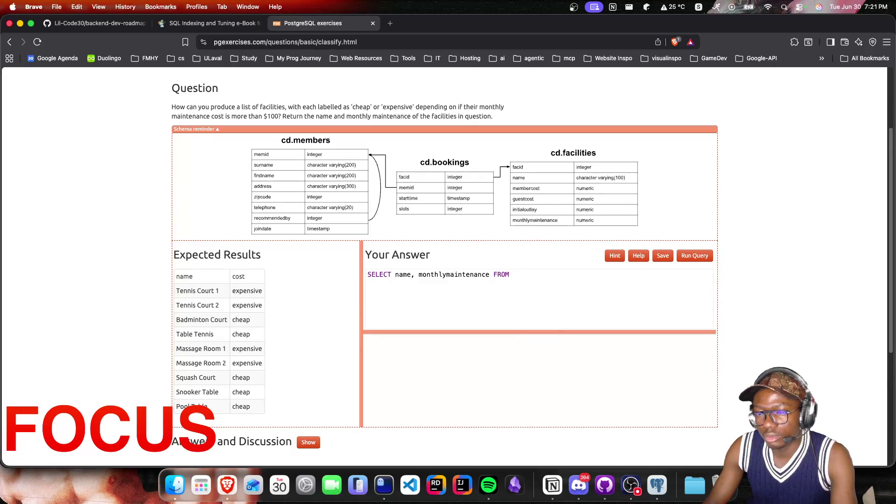
pyautogui.write('cd.facic')
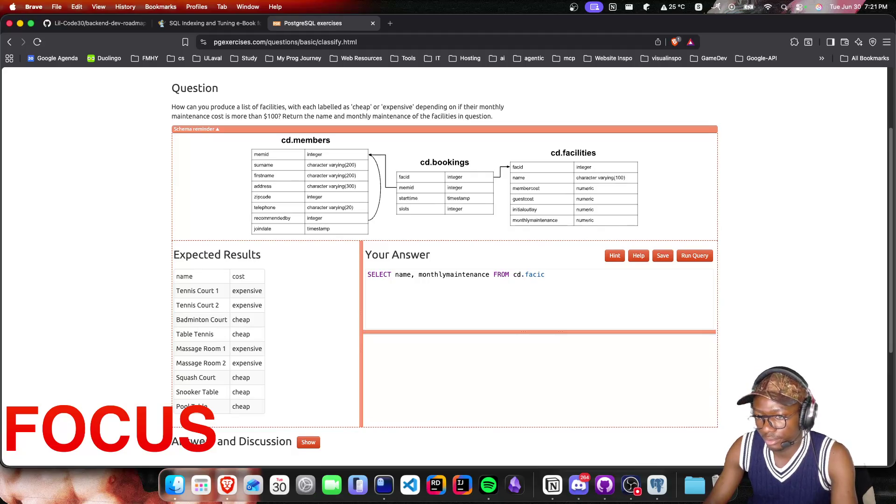
pyautogui.write('litite')
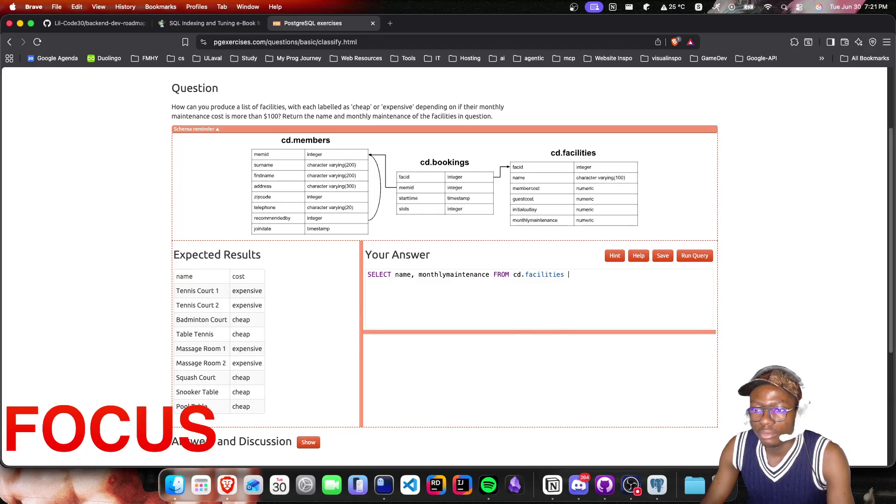
pyautogui.write('HERE')
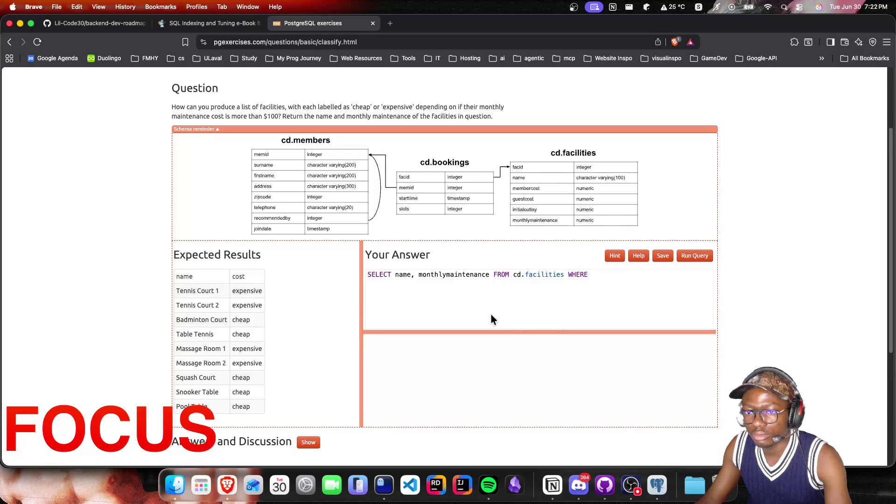
pyautogui.press('Return')
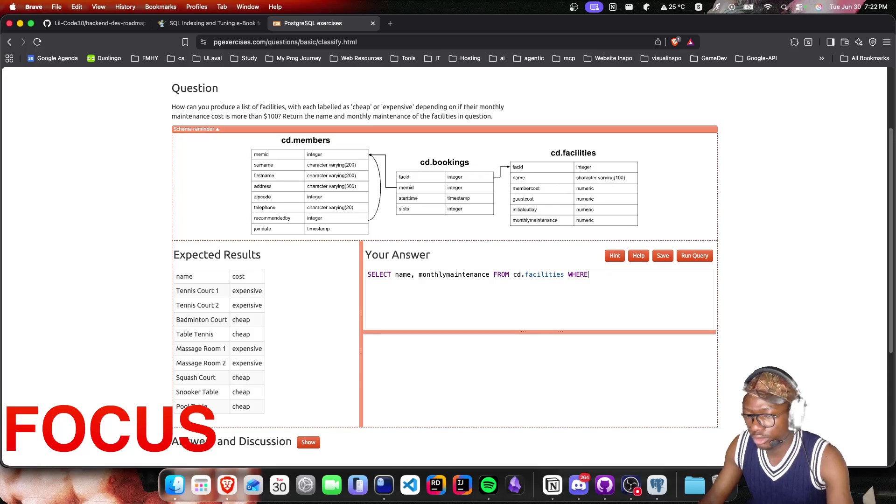
pyautogui.write('--- ')
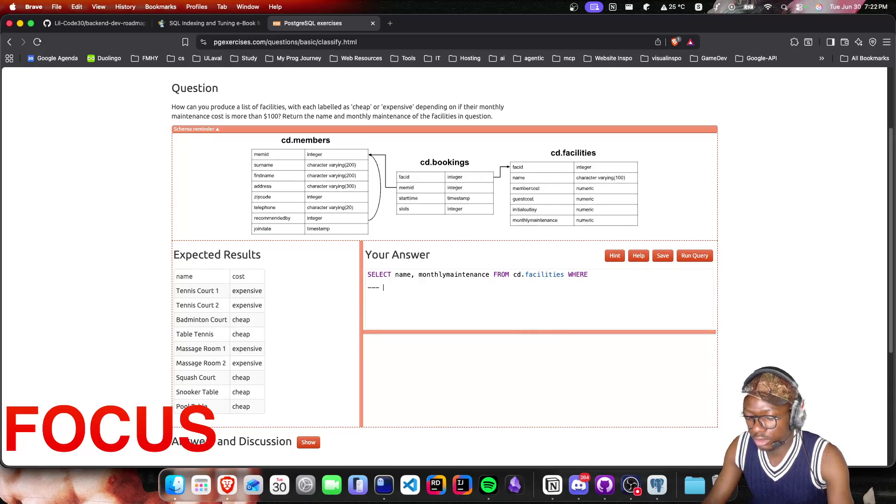
pyautogui.write('monthlyCost')
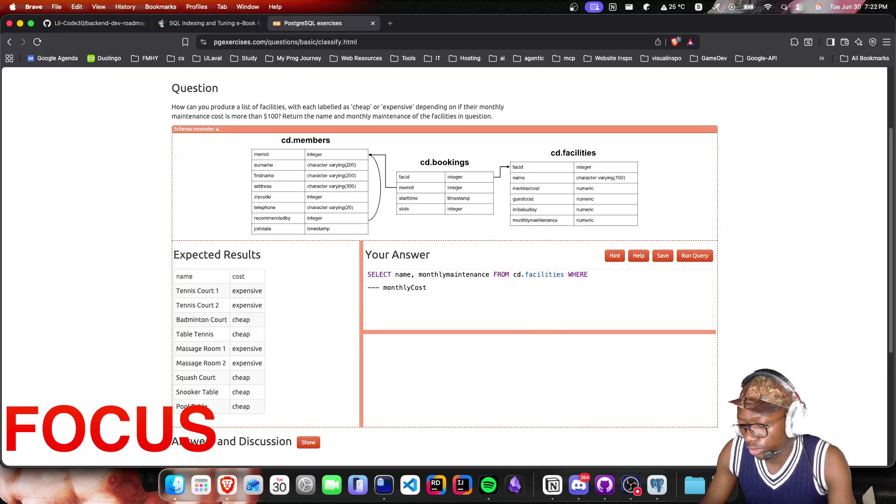
pyautogui.write('> 100')
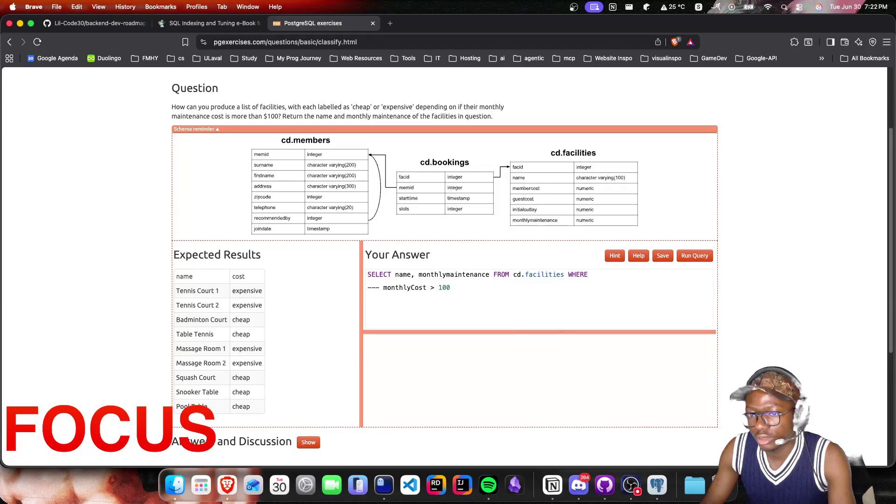
pyautogui.write(' ?')
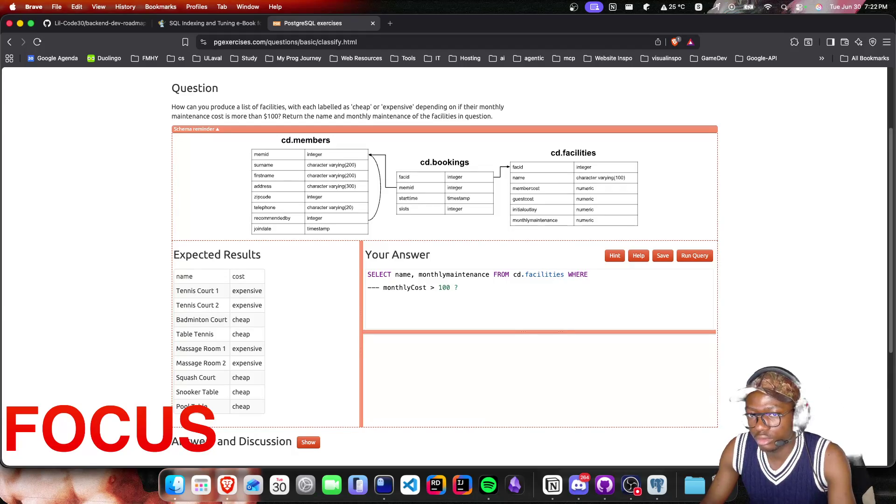
pyautogui.write(" 'exp")
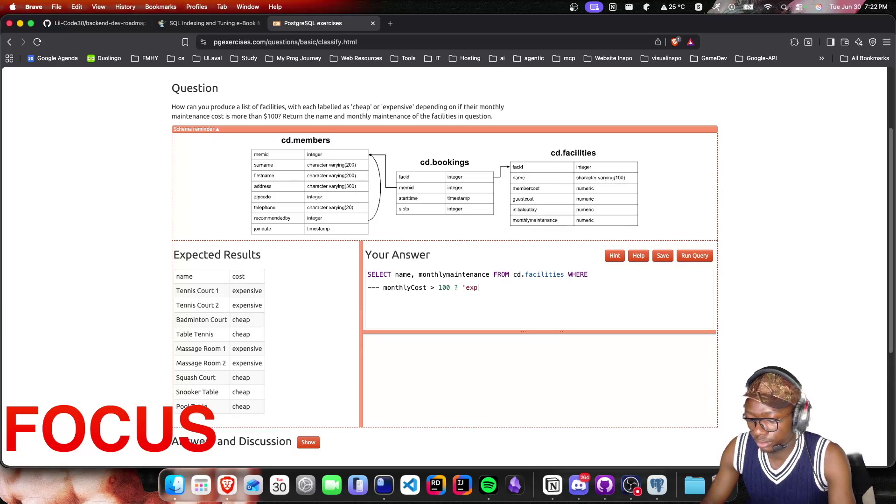
pyautogui.write('ensic')
pyautogui.write('e')
# Add the comment -- monthlyCost > 100 ? 'expensive' : 'cheap'; and delete WHERE from the query
pyautogui.press('BackSpace')
pyautogui.press('BackSpace')
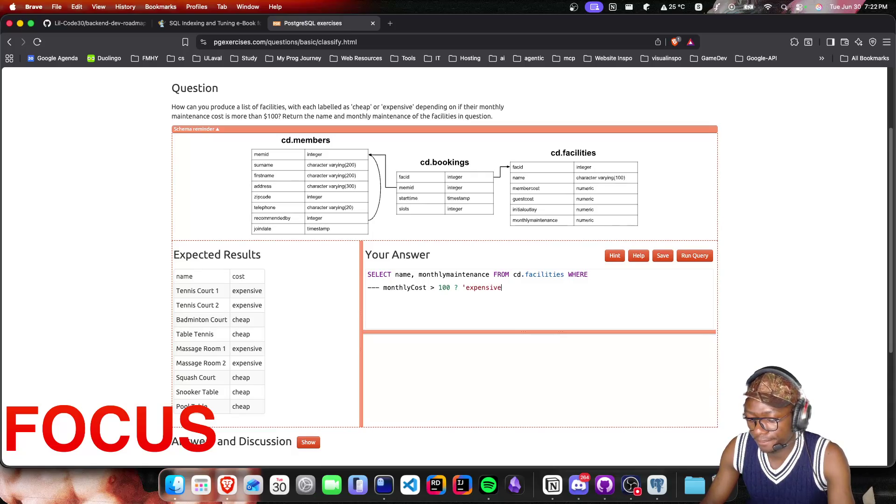
pyautogui.write(':')
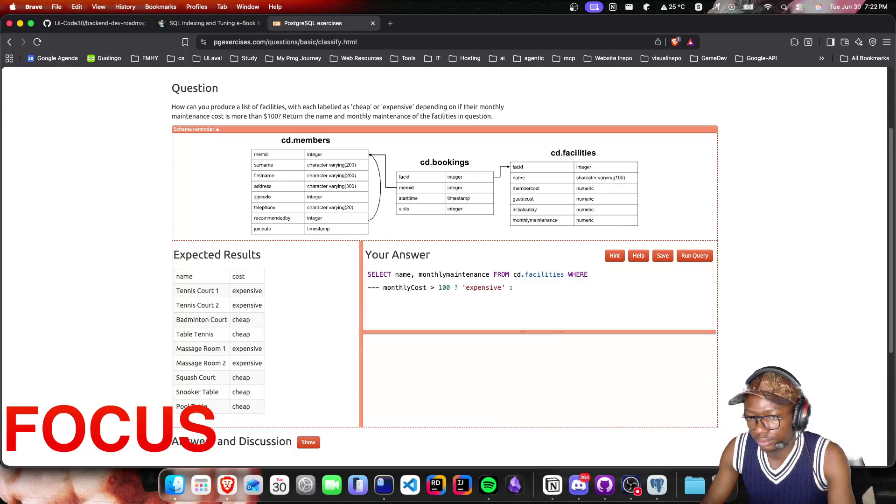
pyautogui.write(" 'cheap")
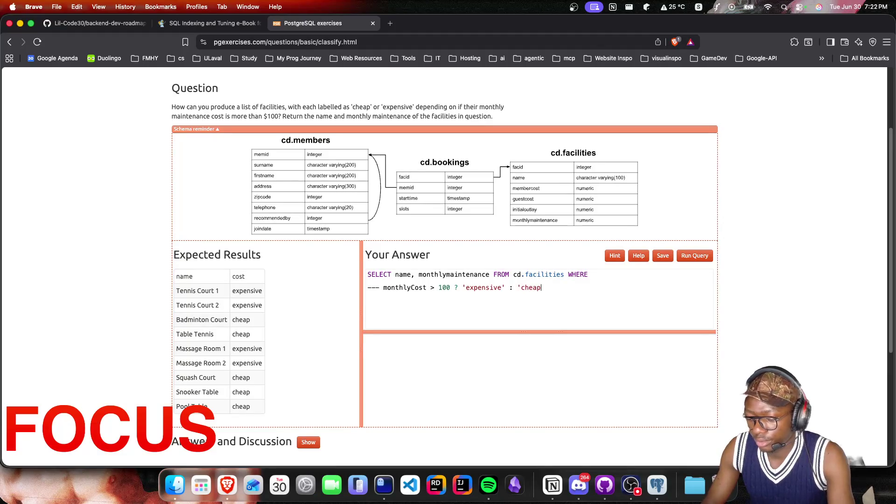
pyautogui.write("';")
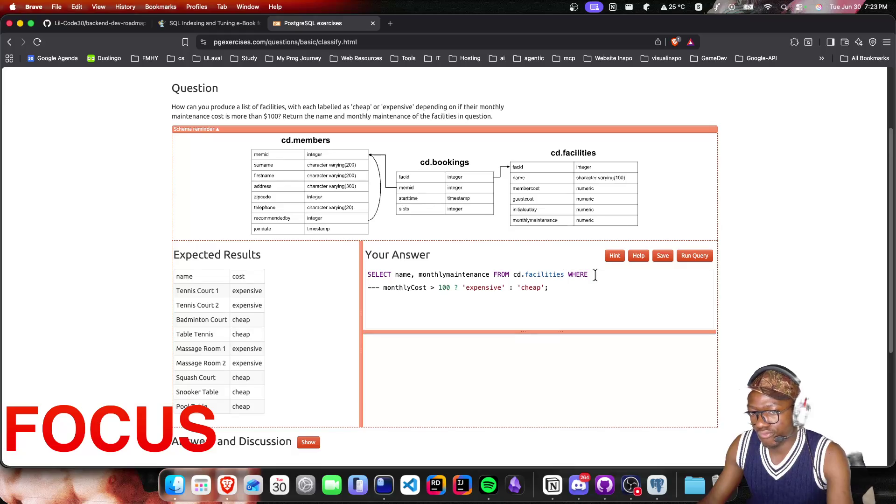
pyautogui.doubleClick(578, 275)
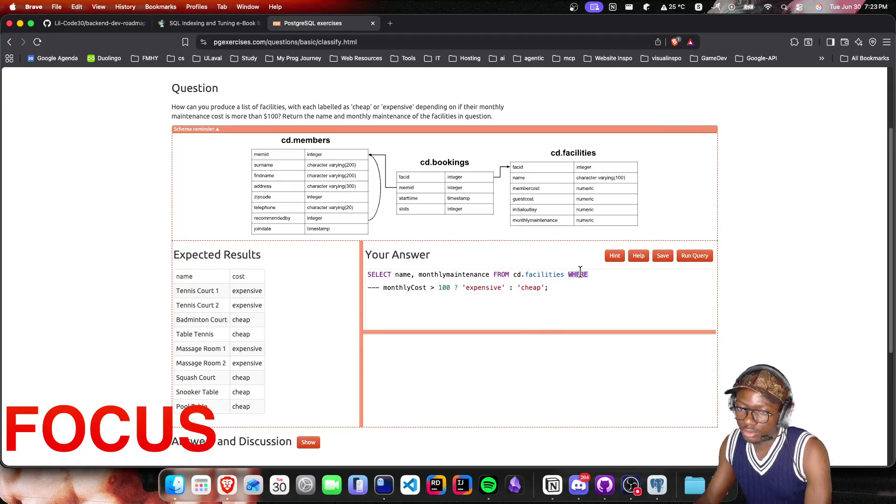
pyautogui.press('BackSpace')
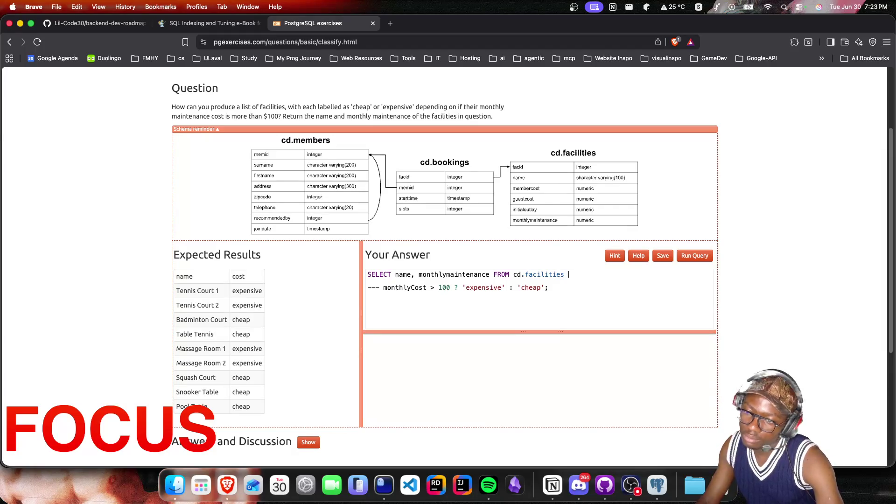
pyautogui.click(615, 256)
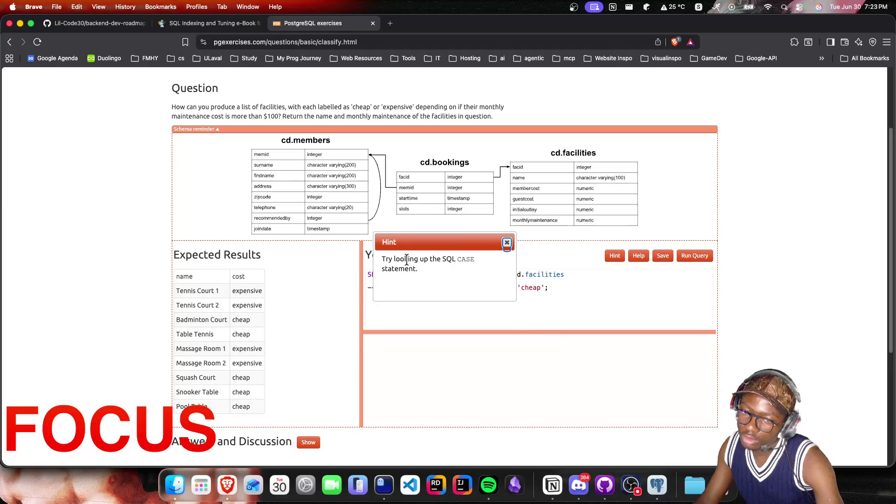
# Look up the hint's 'SQL CASE statement' phrase and open the W3Schools SQL CASE page from its preview
pyautogui.click(583, 264)
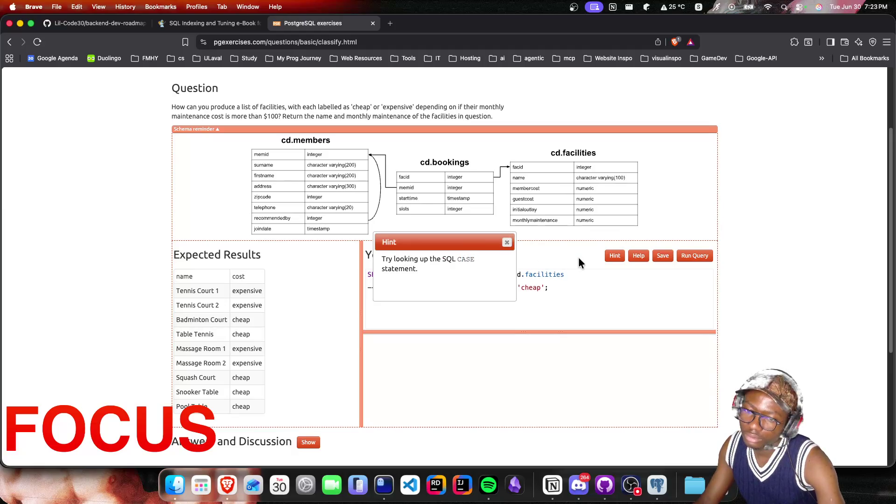
pyautogui.moveTo(457, 259)
pyautogui.mouseDown()
pyautogui.moveTo(474, 260)
pyautogui.moveTo(452, 269)
pyautogui.mouseUp()
pyautogui.rightClick(448, 261)
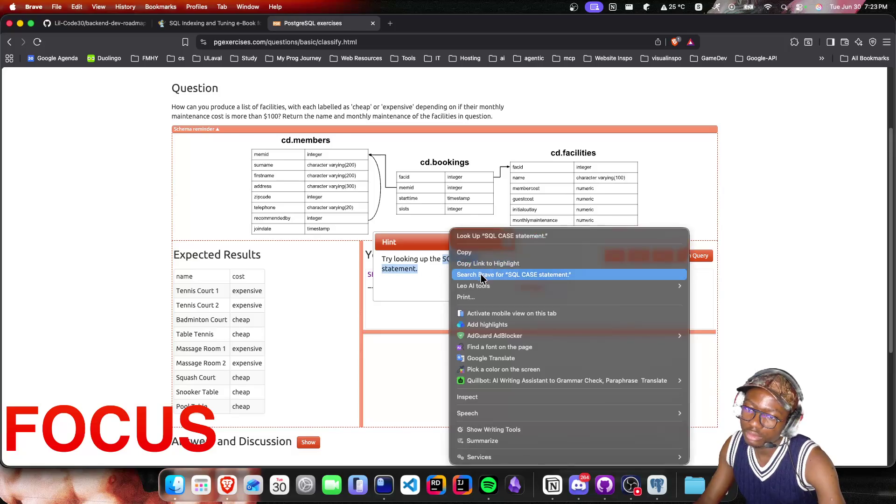
pyautogui.click(469, 236)
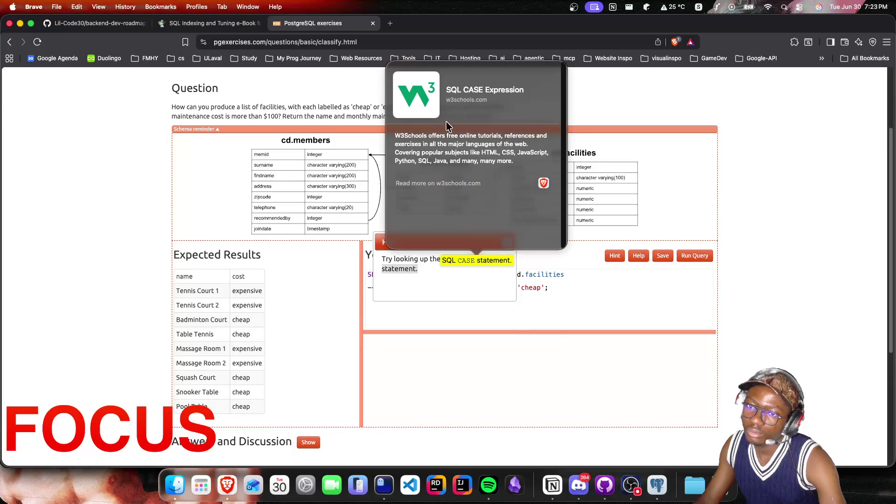
pyautogui.click(448, 180)
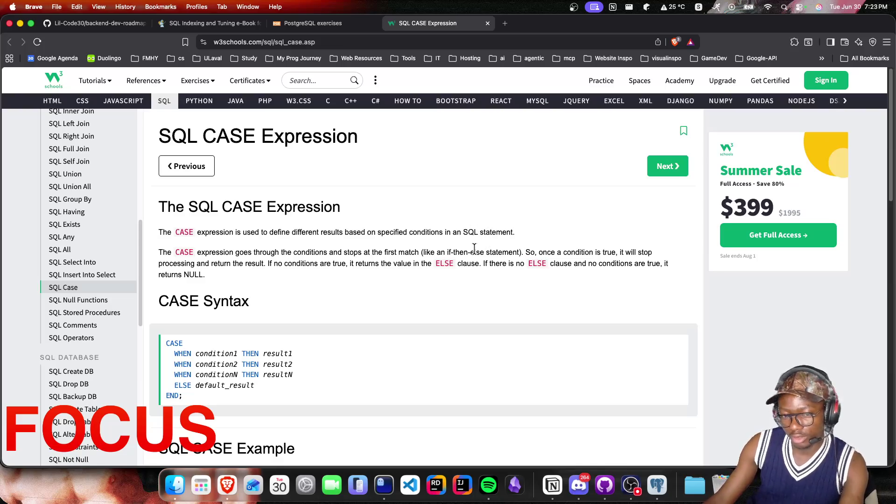
pyautogui.scroll(-1, 475, 250)
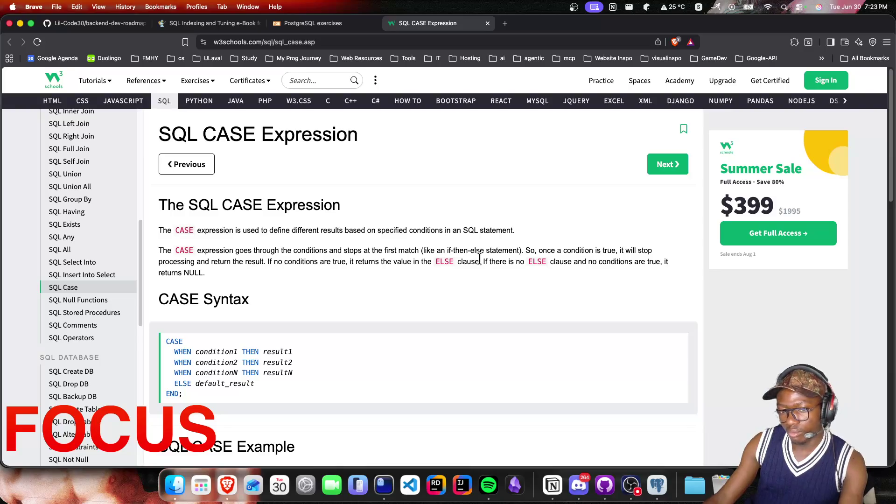
pyautogui.scroll(-5, 407, 278)
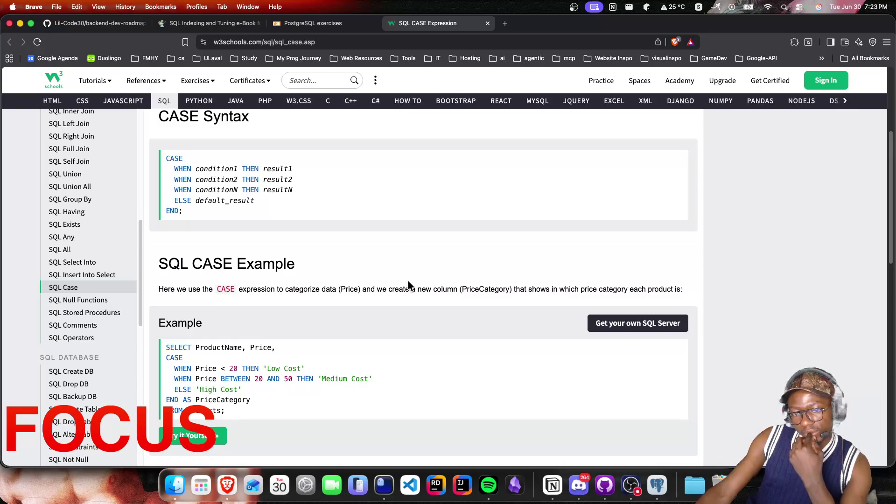
pyautogui.scroll(1, 407, 281)
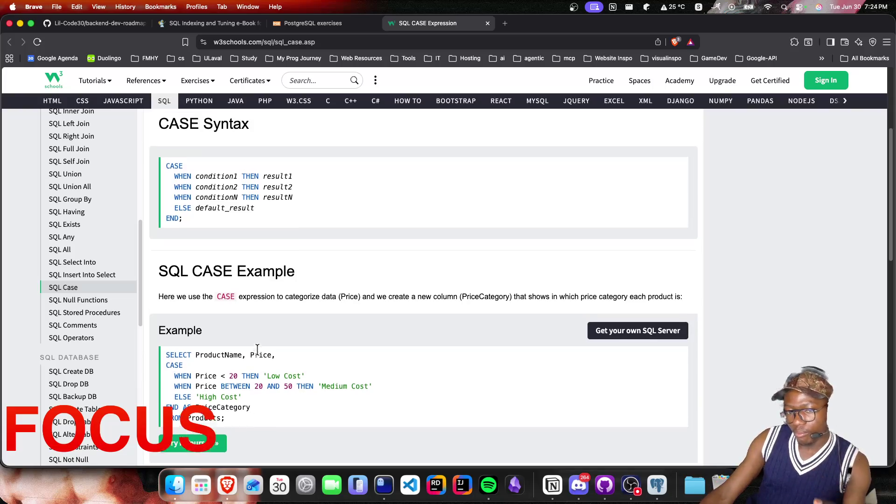
pyautogui.scroll(5, 253, 352)
# Return from the W3Schools CASE page to the PostgreSQL classify exercise
pyautogui.click(308, 24)
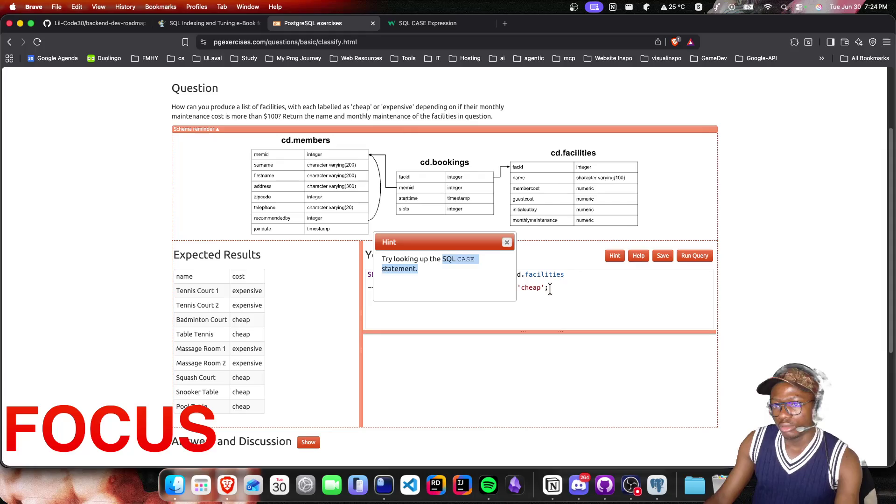
# Move FROM cd.facilities onto its own line and start a CASE line beneath it, checking the W3Schools syntax
pyautogui.click(507, 243)
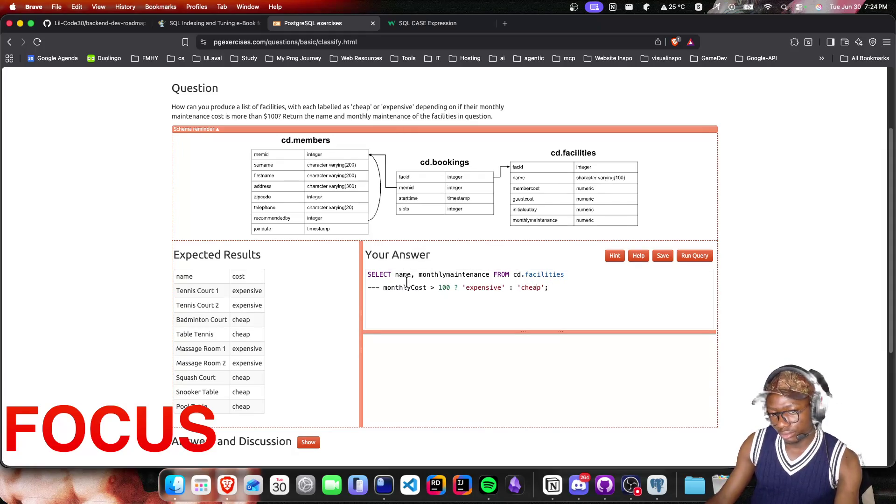
pyautogui.click(572, 275)
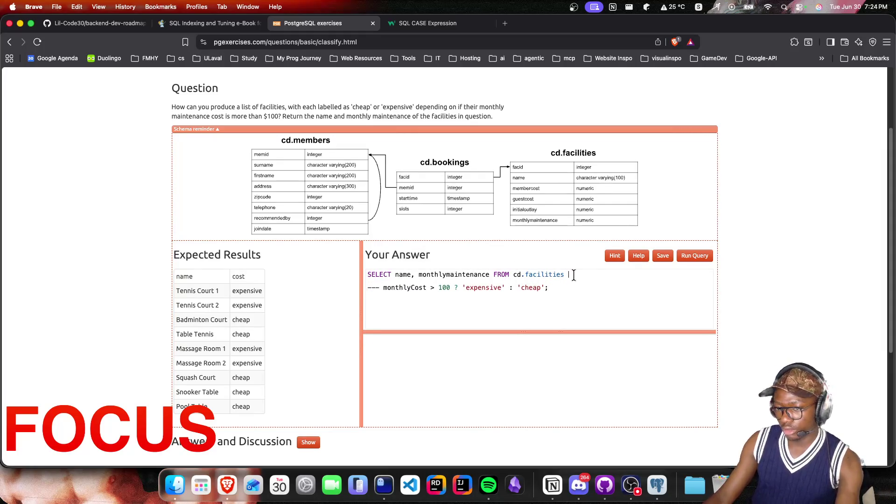
pyautogui.write('CASE')
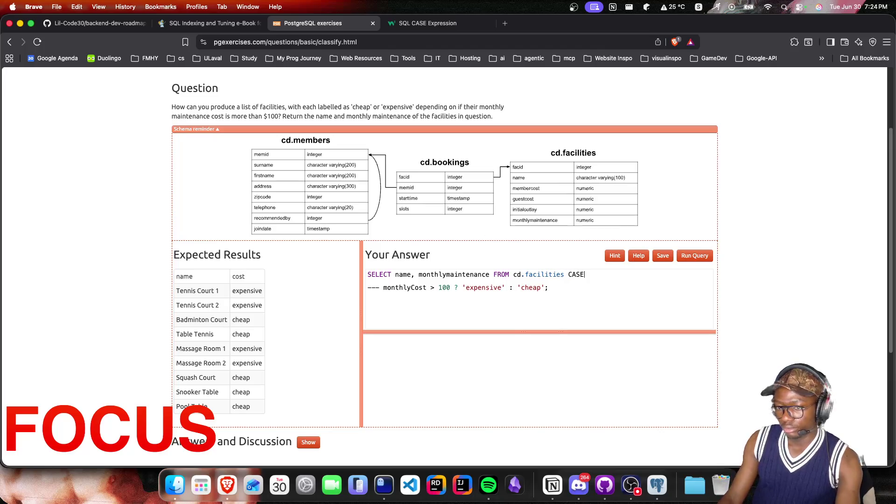
pyautogui.press('BackSpace')
pyautogui.press('BackSpace')
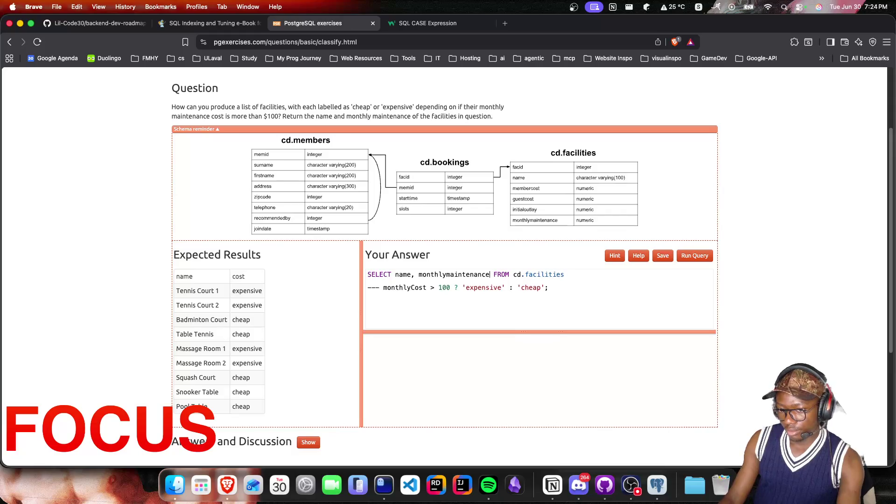
pyautogui.press('Return')
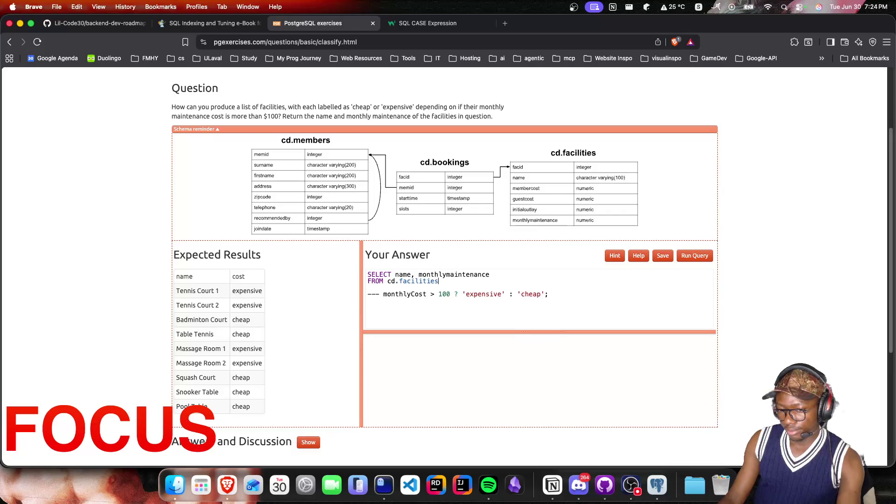
pyautogui.press('Return')
pyautogui.write('CASE')
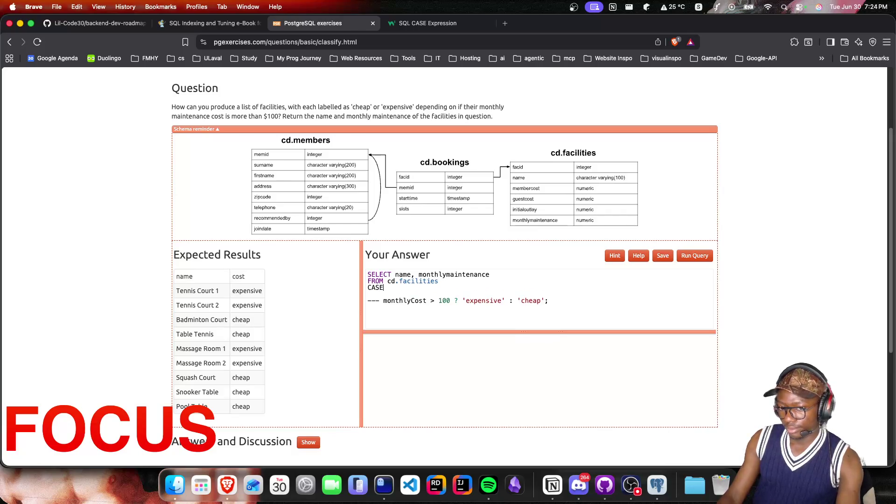
pyautogui.press('Return')
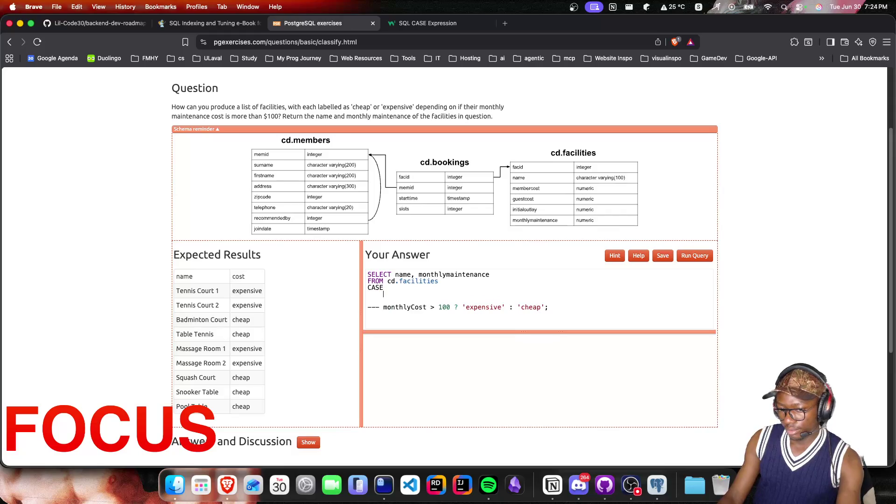
pyautogui.click(423, 24)
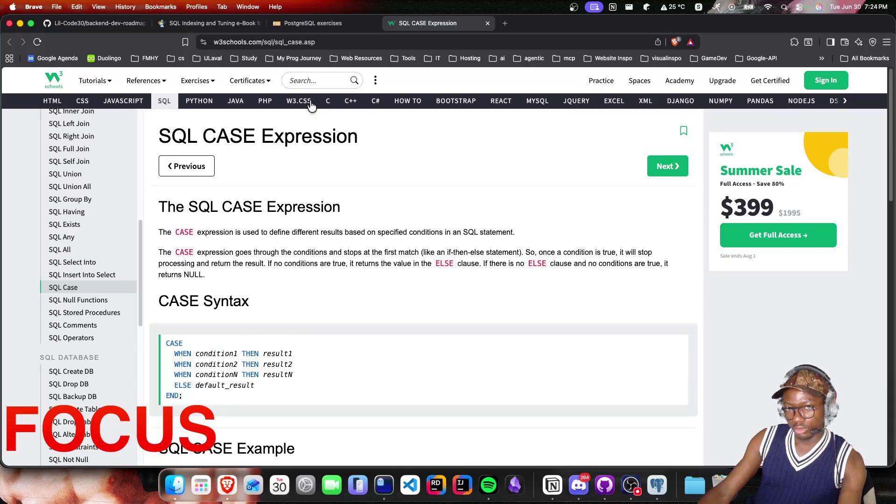
pyautogui.click(306, 23)
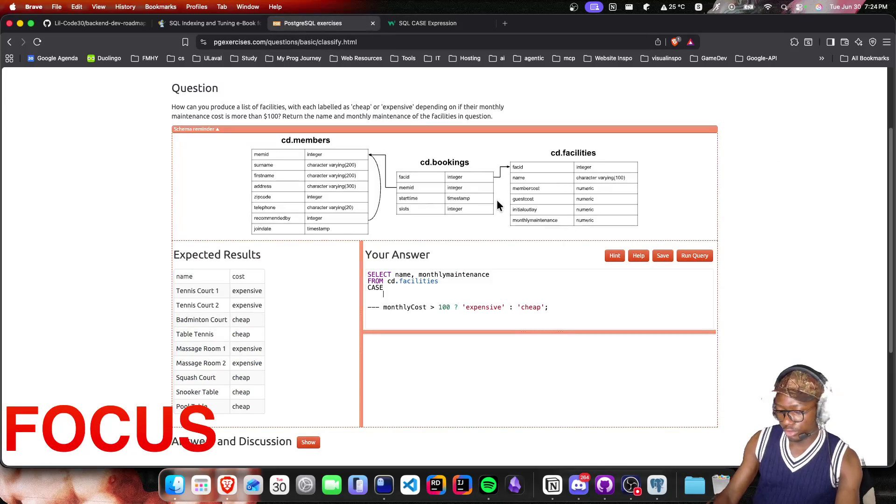
pyautogui.write('WHER')
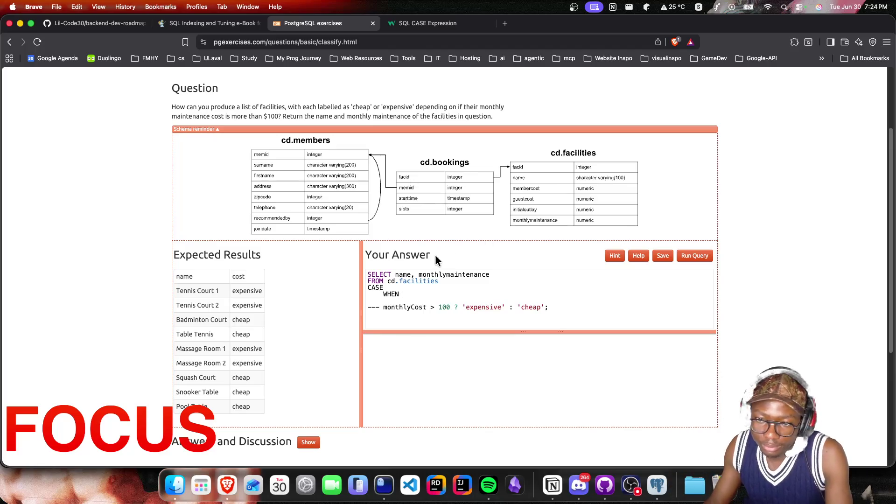
# Add WHEN monthlymaintenance under CASE by copying the column name, then reopen the W3Schools CASE reference
pyautogui.doubleClick(448, 274)
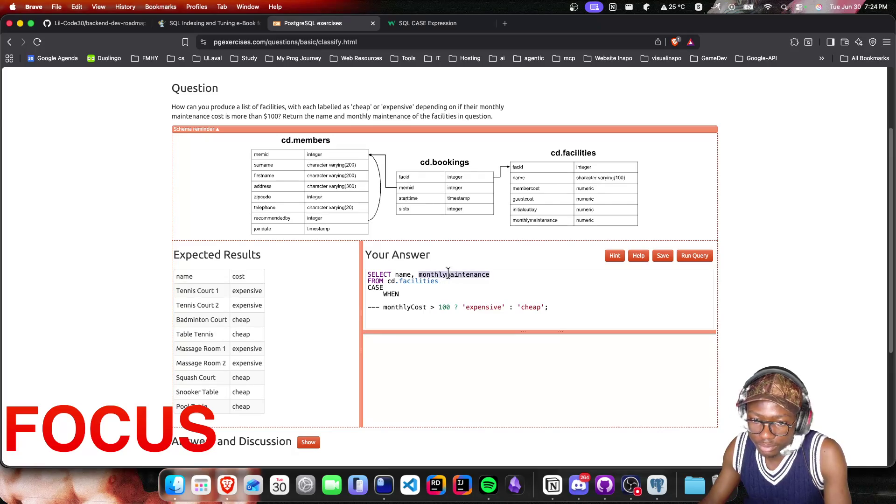
pyautogui.hotkey('ctrl', 'c')
pyautogui.click(424, 294)
pyautogui.hotkey('ctrl', 'v')
pyautogui.click(409, 25)
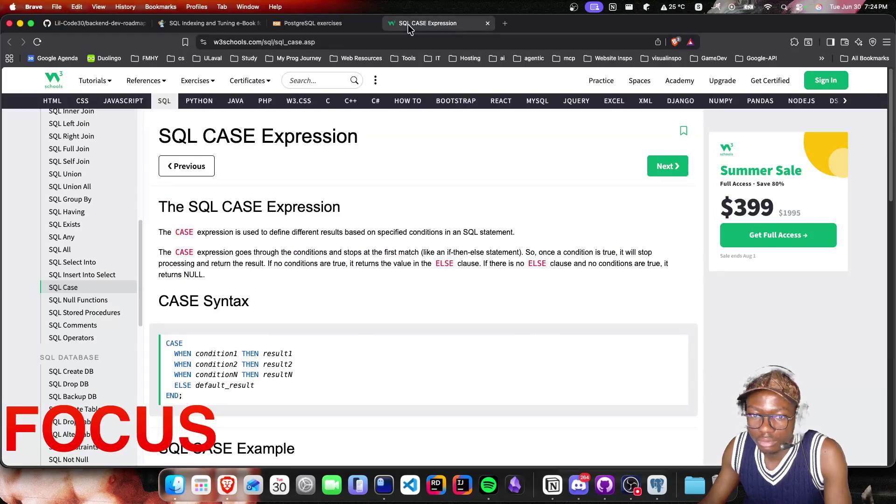
pyautogui.scroll(-5, 286, 313)
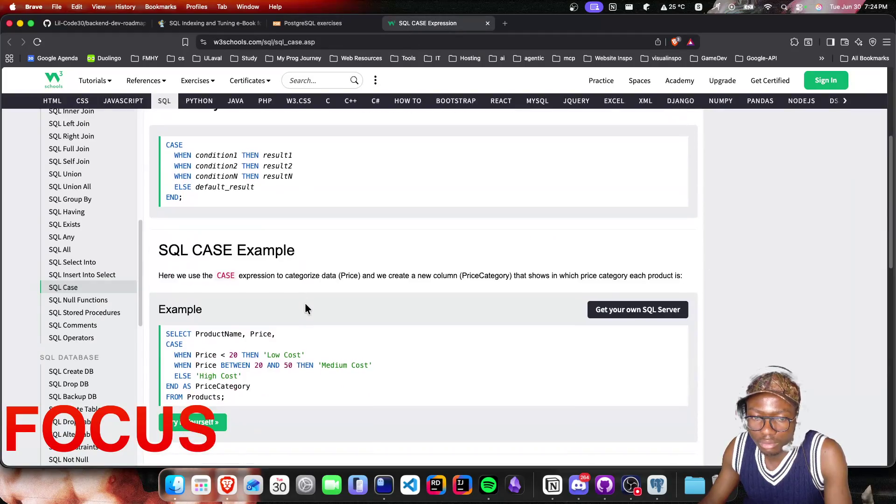
pyautogui.scroll(-3, 305, 302)
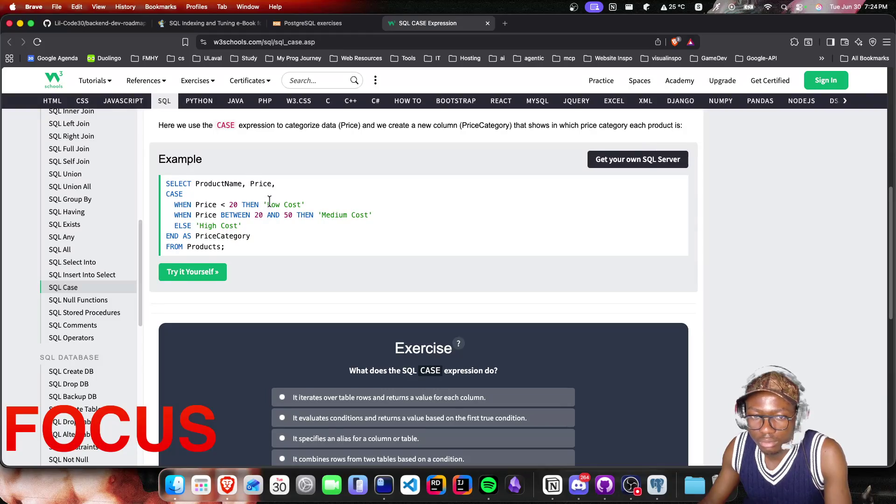
pyautogui.scroll(2, 269, 202)
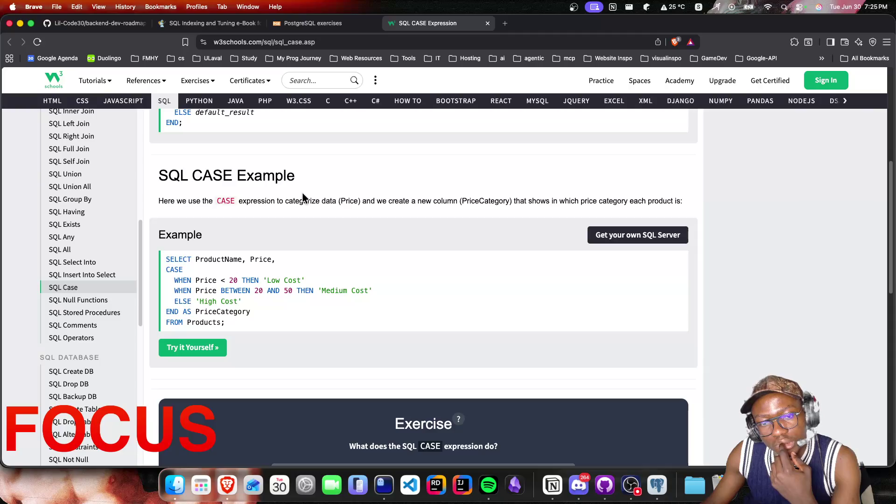
# Return from the W3Schools CASE example to the PostgreSQL exercise tab
pyautogui.click(313, 22)
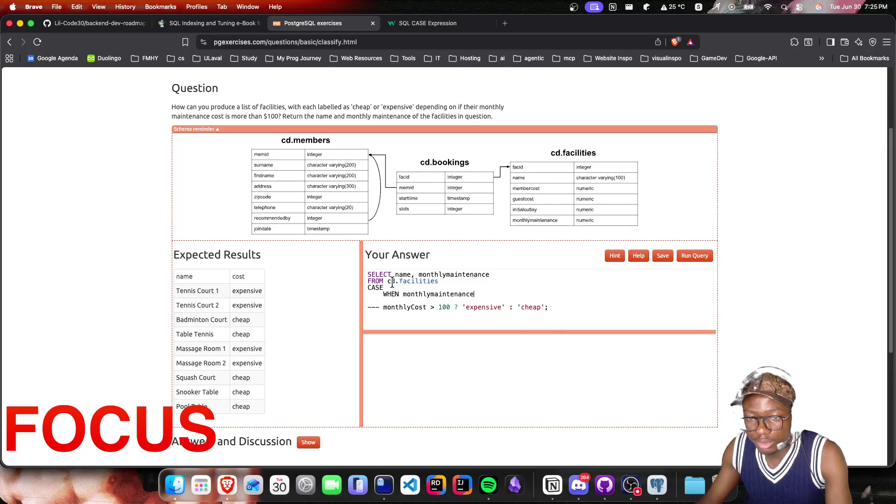
# Clean up the CASE block: remove the leftover comment line and fix the THEN keyword after monthlymaintenance
pyautogui.doubleClick(371, 288)
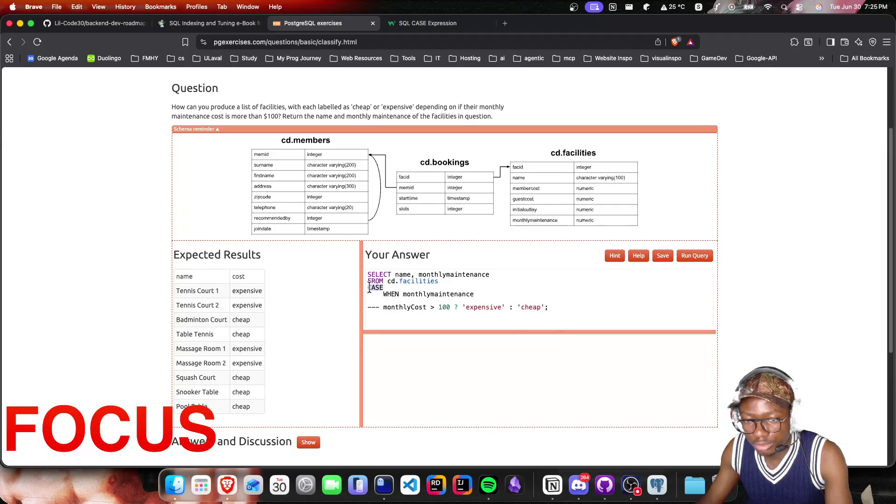
pyautogui.click(392, 295)
pyautogui.click(491, 294)
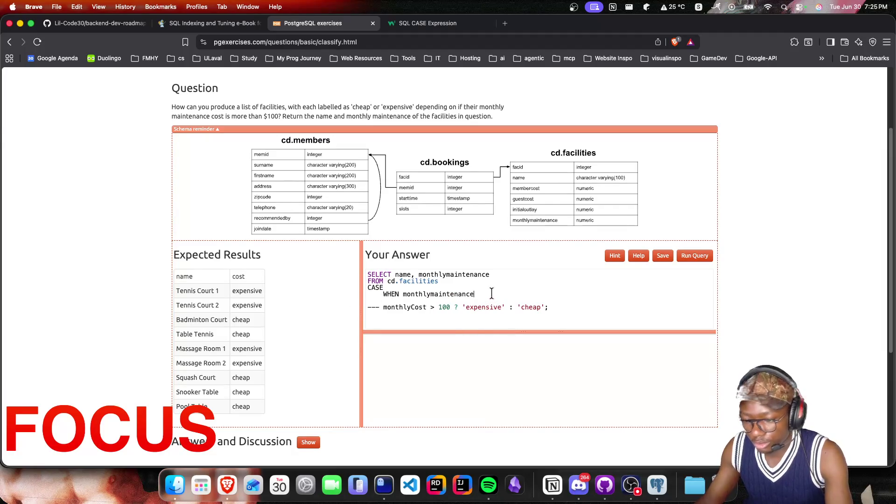
pyautogui.write(' THEN')
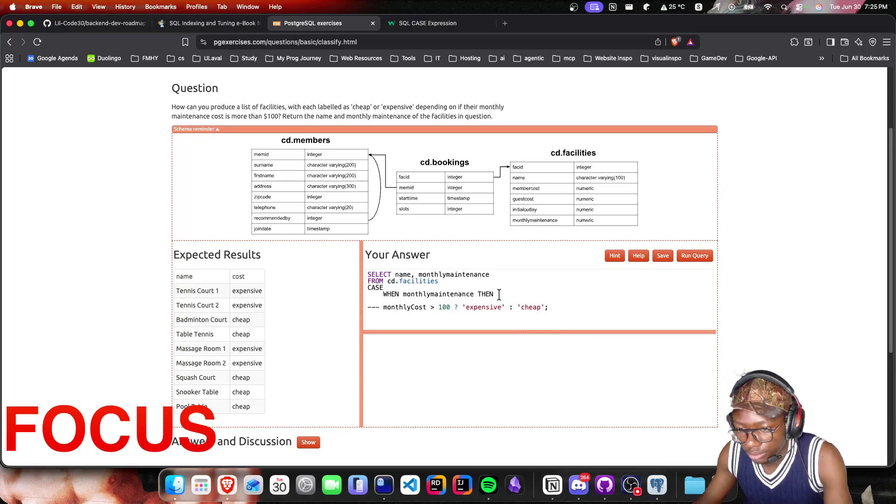
pyautogui.moveTo(550, 307); pyautogui.dragTo(369, 307)
pyautogui.press('BackSpace')
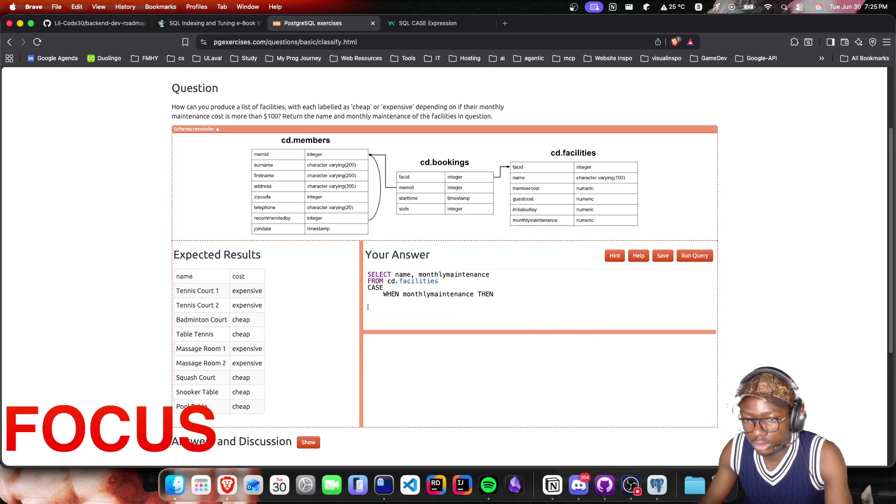
pyautogui.press('BackSpace')
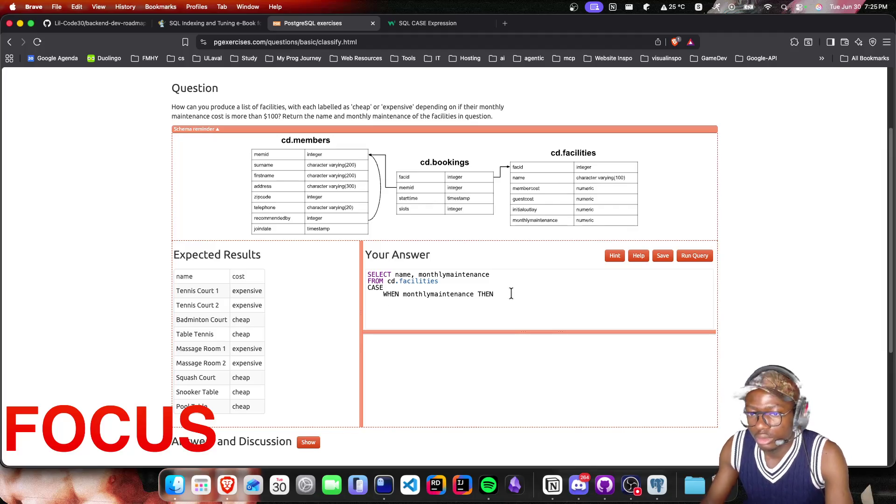
pyautogui.press('BackSpace')
pyautogui.press('BackSpace')
pyautogui.write('> 100')
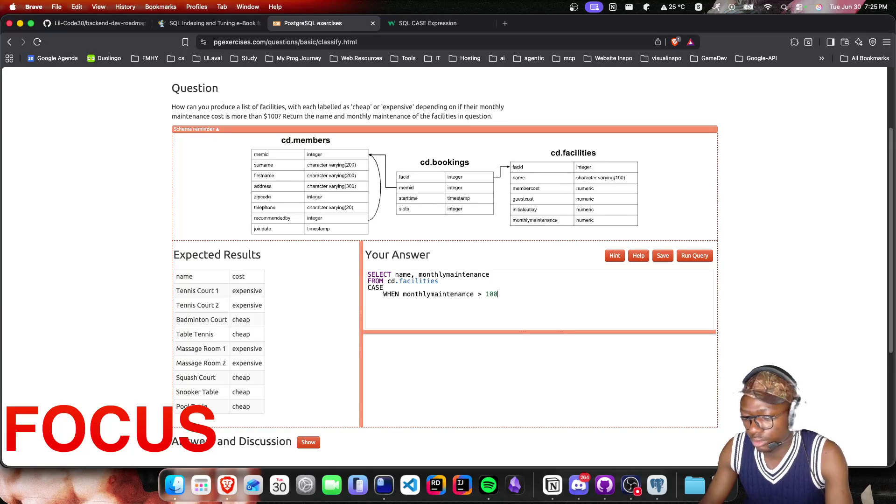
pyautogui.write(" THEN 'expensive")
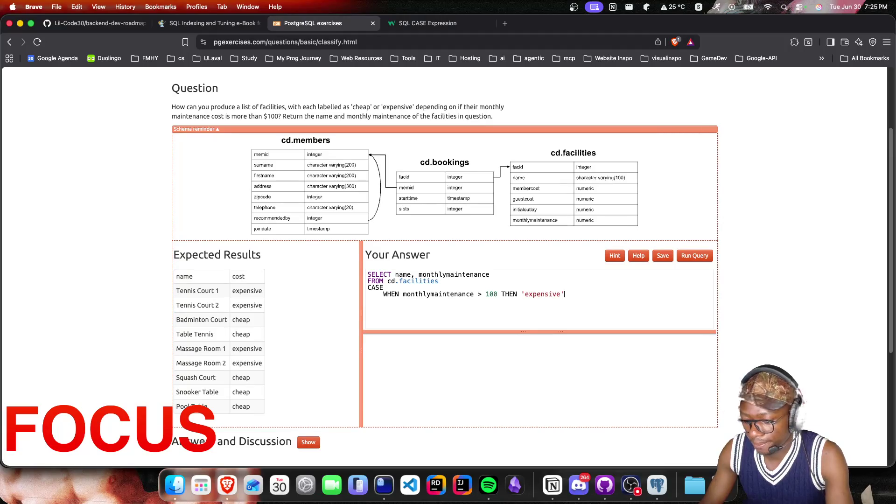
# Add the ELSE 'cheap' branch and END AS cost, checking the W3Schools CASE tutorial along the way
pyautogui.press('Return')
pyautogui.write('ELSE')
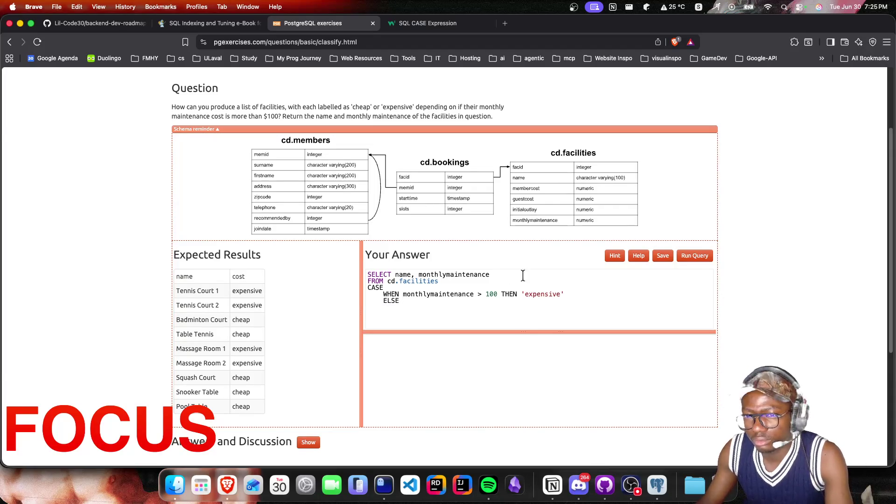
pyautogui.click(406, 23)
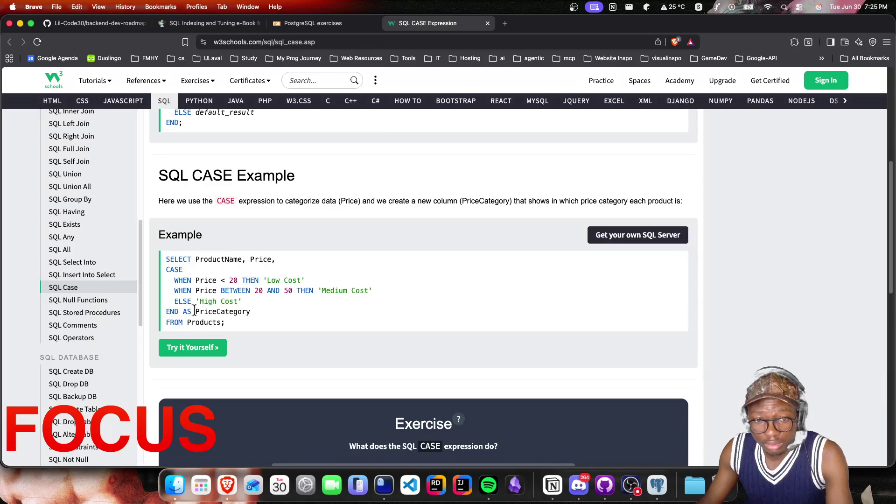
pyautogui.click(329, 23)
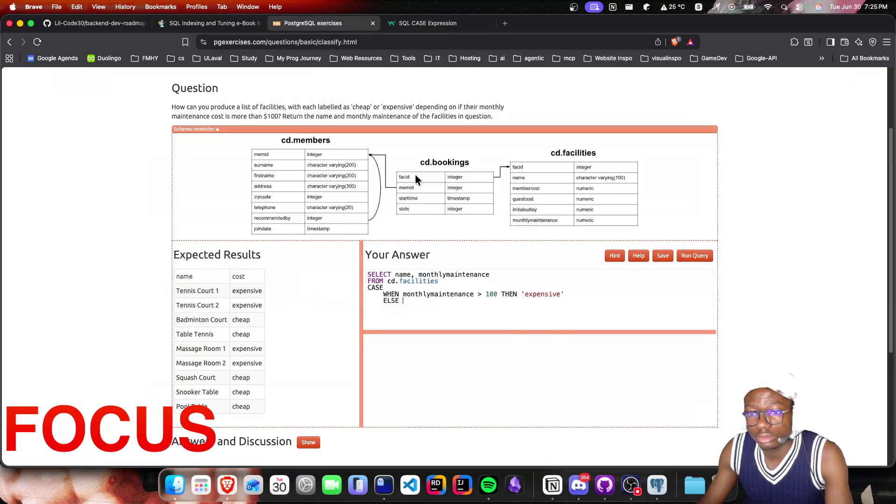
pyautogui.write('cheap;')
pyautogui.press('Return')
pyautogui.write('END AS cost')
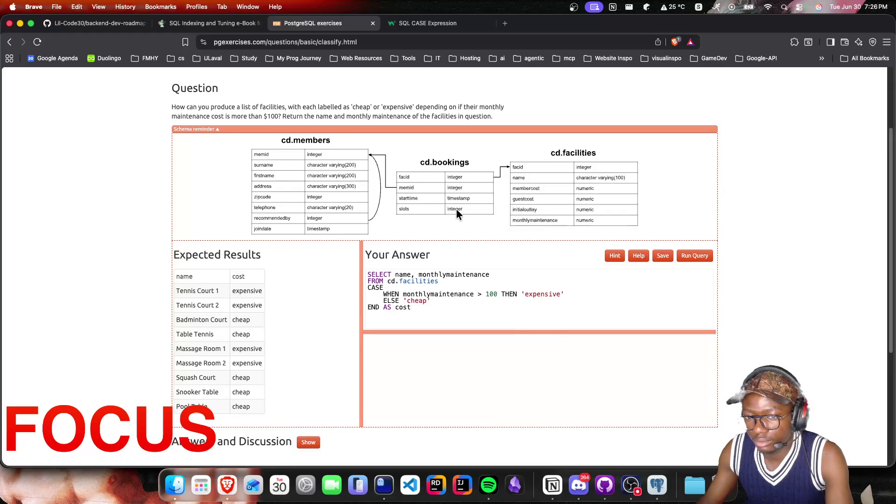
pyautogui.click(428, 23)
pyautogui.scroll(-2, 244, 262)
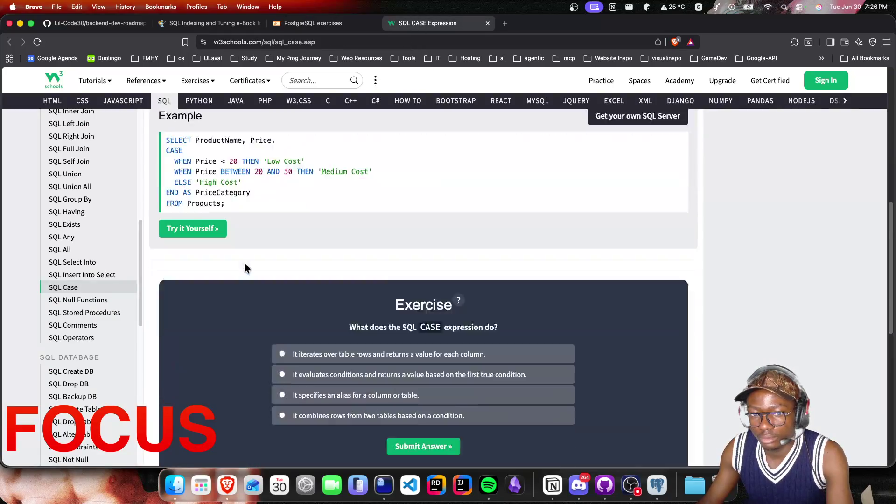
pyautogui.scroll(-3, 216, 324)
pyautogui.scroll(10, 217, 323)
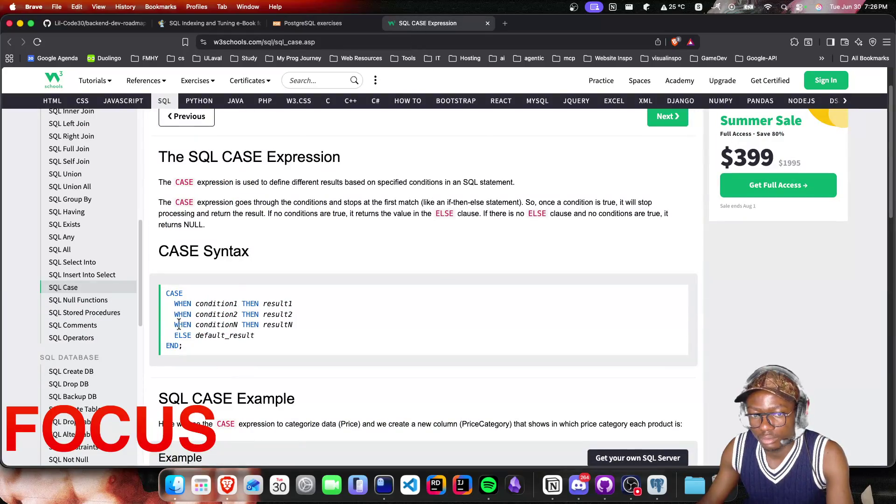
pyautogui.scroll(-2, 200, 350)
pyautogui.scroll(-2, 201, 354)
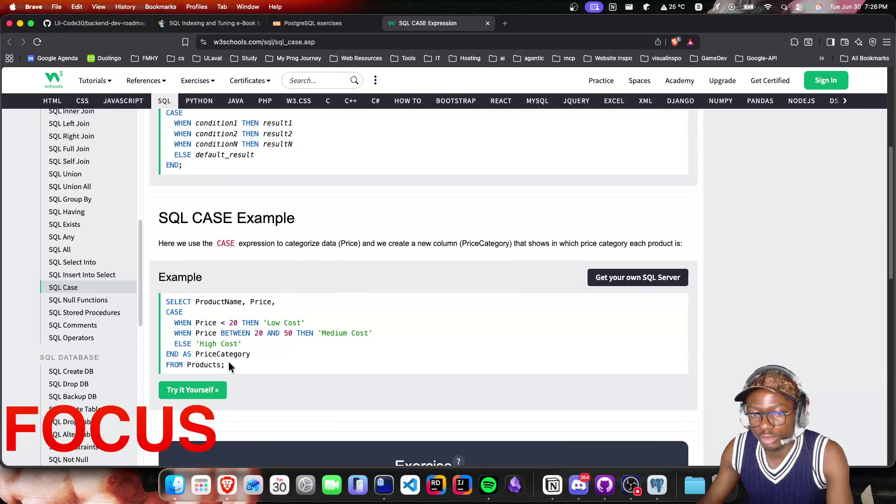
# Highlight the FROM Products line and the Price column in the W3Schools CASE example for reference
pyautogui.moveTo(201, 369); pyautogui.dragTo(163, 371)
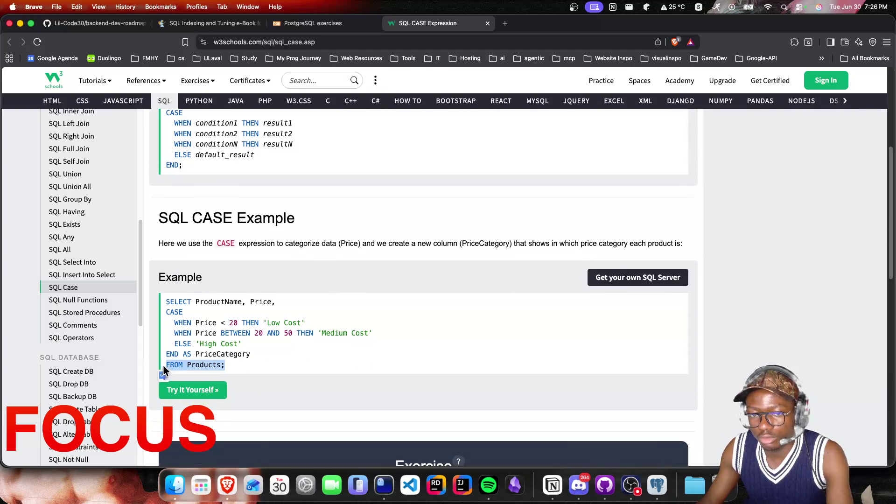
pyautogui.click(301, 353)
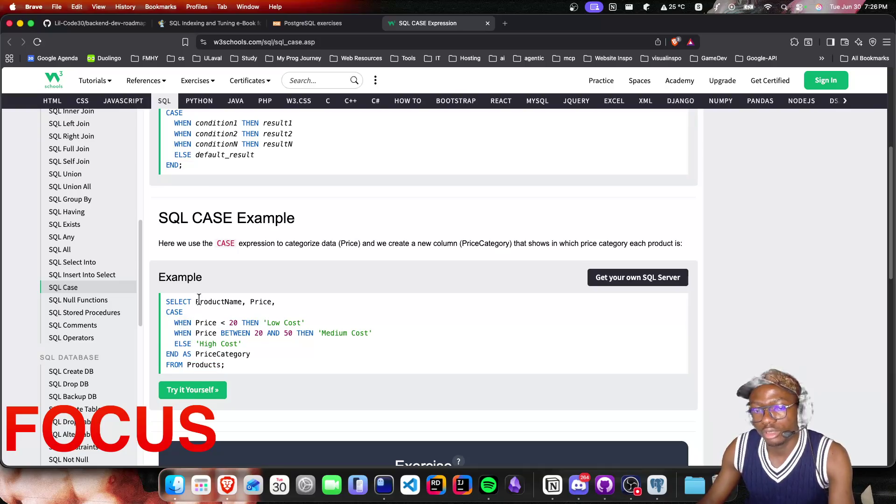
pyautogui.moveTo(249, 303); pyautogui.dragTo(276, 303)
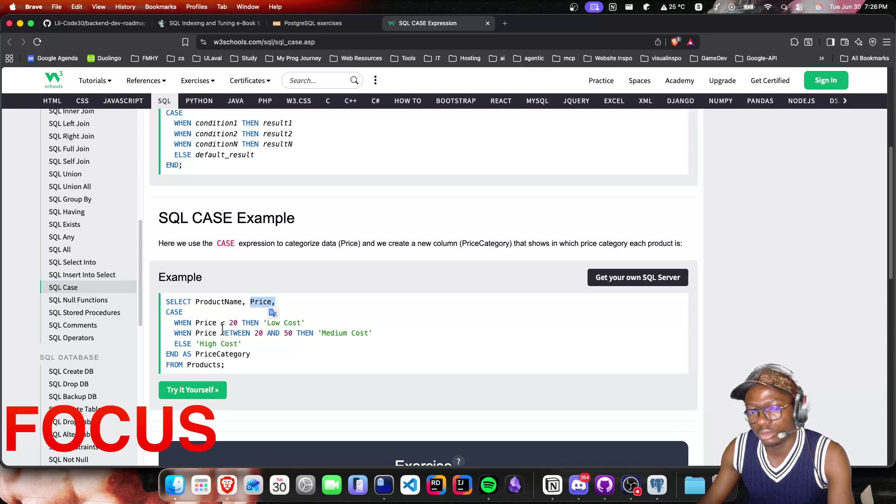
pyautogui.click(203, 333)
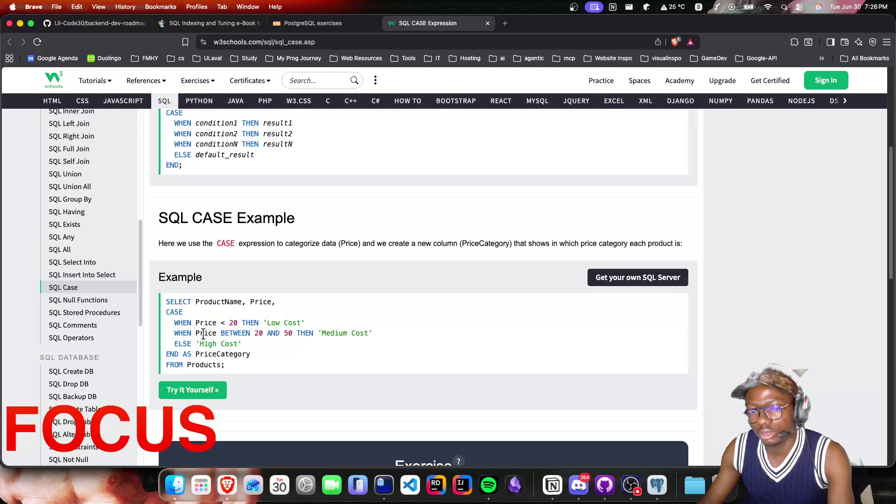
# Run the CASE example in the Tryit Editor, noting the Price and PriceCategory headers, then return to the classify exercise
pyautogui.click(203, 397)
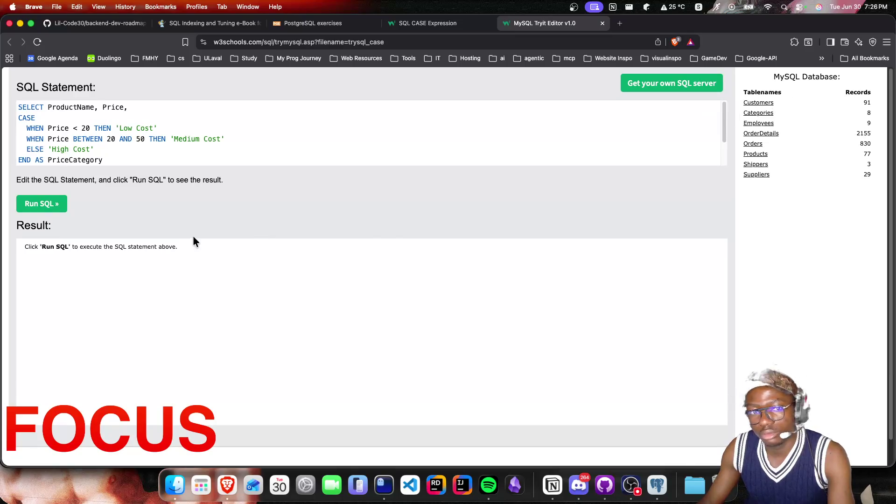
pyautogui.click(51, 210)
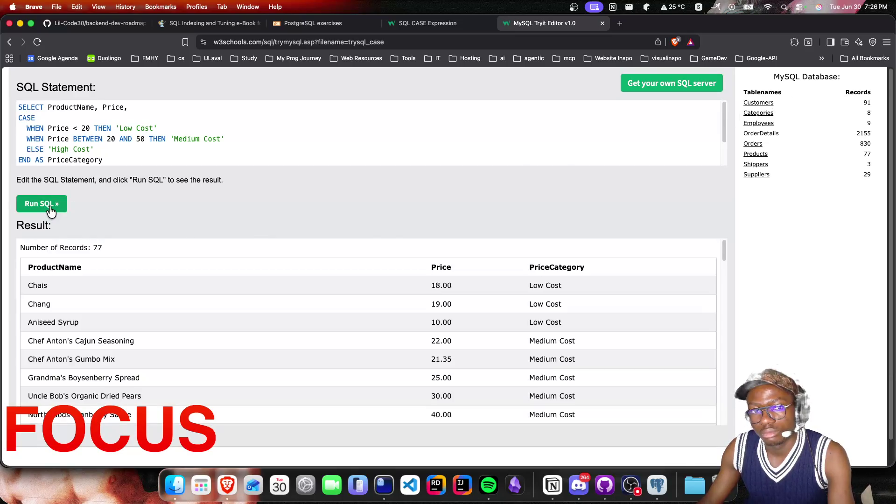
pyautogui.moveTo(430, 266); pyautogui.dragTo(480, 270)
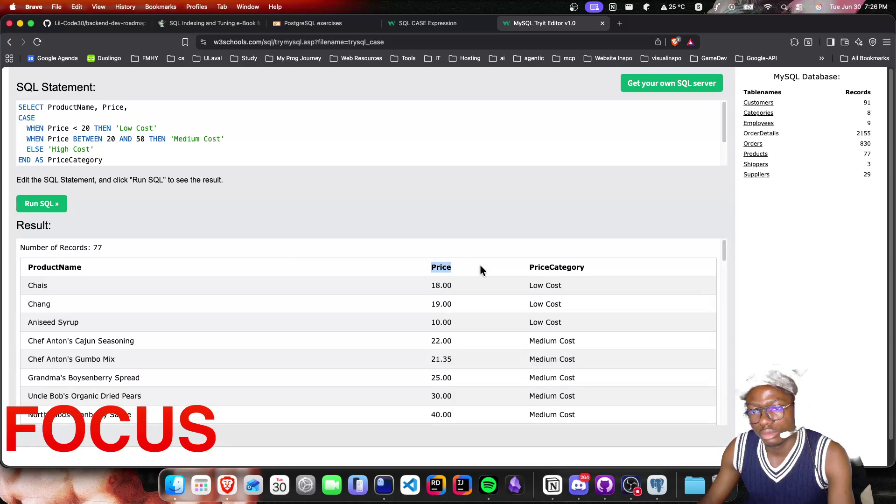
pyautogui.moveTo(529, 267); pyautogui.dragTo(585, 269)
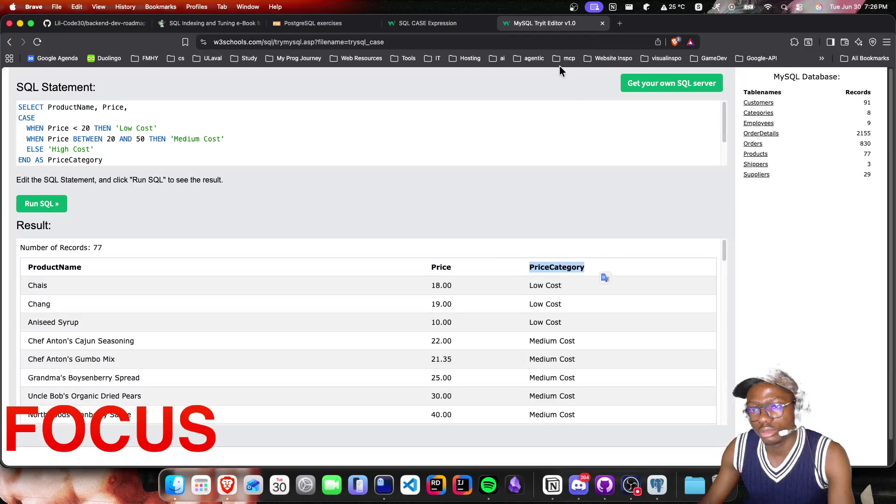
pyautogui.click(441, 26)
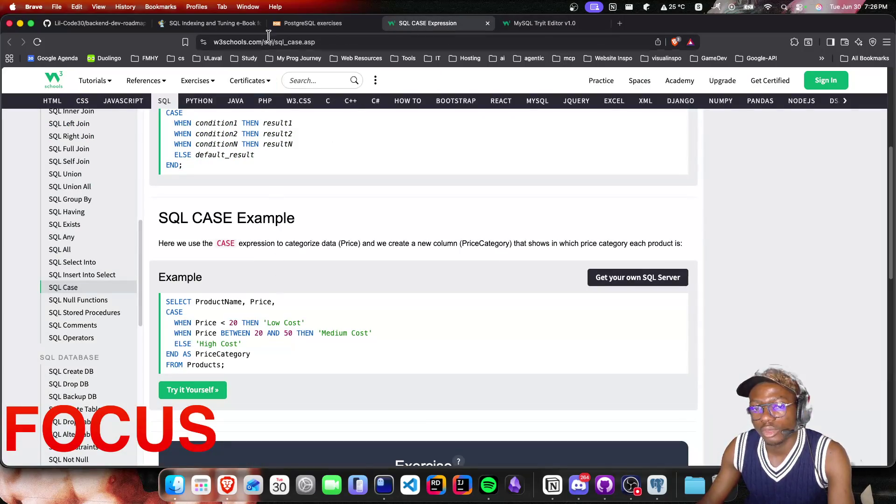
pyautogui.click(303, 27)
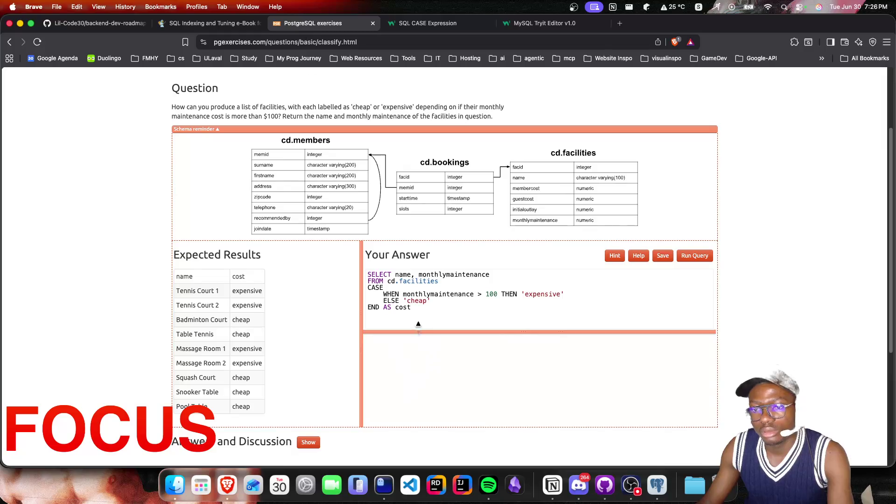
# Move FROM cd.facilities after END AS cost, drop the extra semicolon and remove monthlymaintenance from SELECT
pyautogui.moveTo(367, 279); pyautogui.dragTo(438, 281)
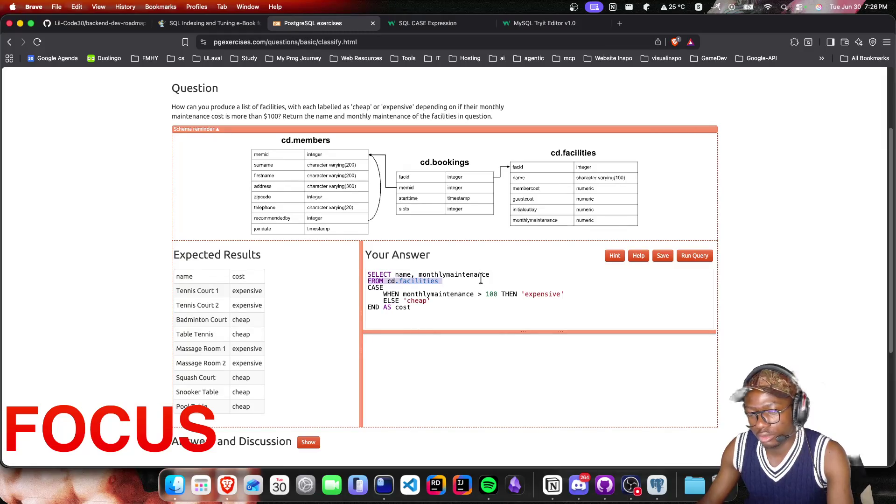
pyautogui.press('BackSpace')
pyautogui.press('BackSpace')
pyautogui.press('Return')
pyautogui.write('FROM cd.facilities')
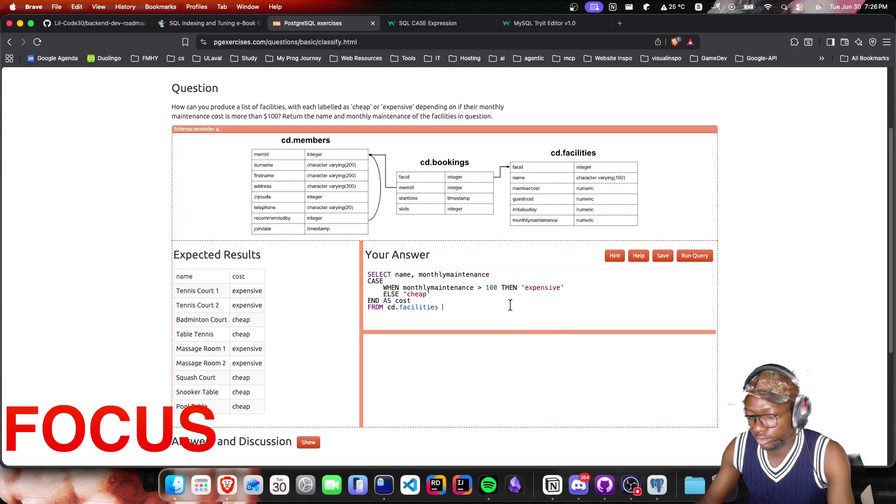
pyautogui.press('BackSpace')
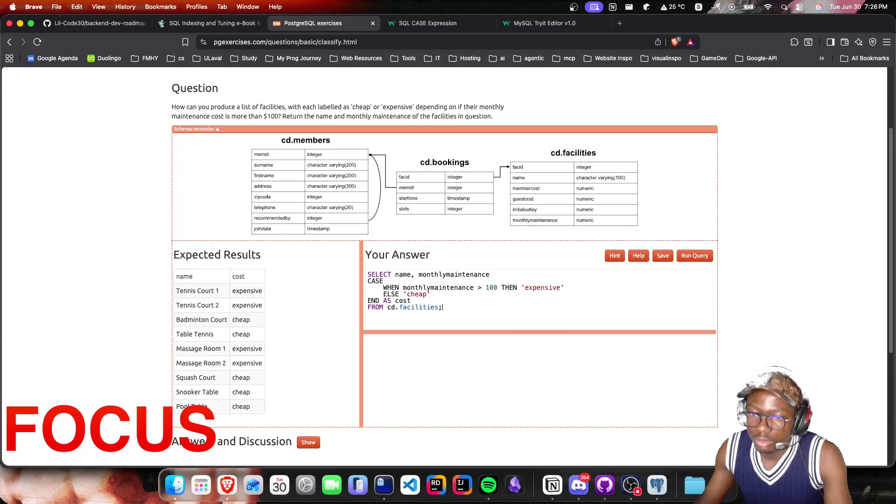
pyautogui.moveTo(418, 275); pyautogui.dragTo(490, 274)
pyautogui.press('BackSpace')
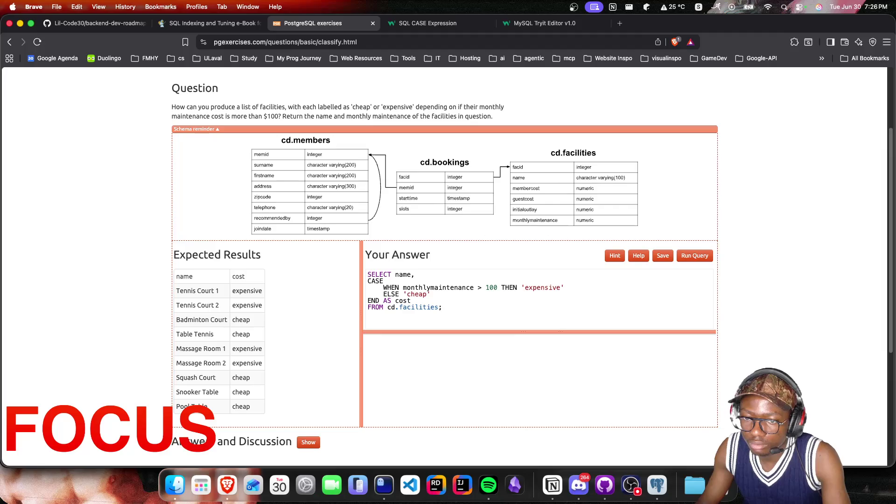
pyautogui.click(554, 23)
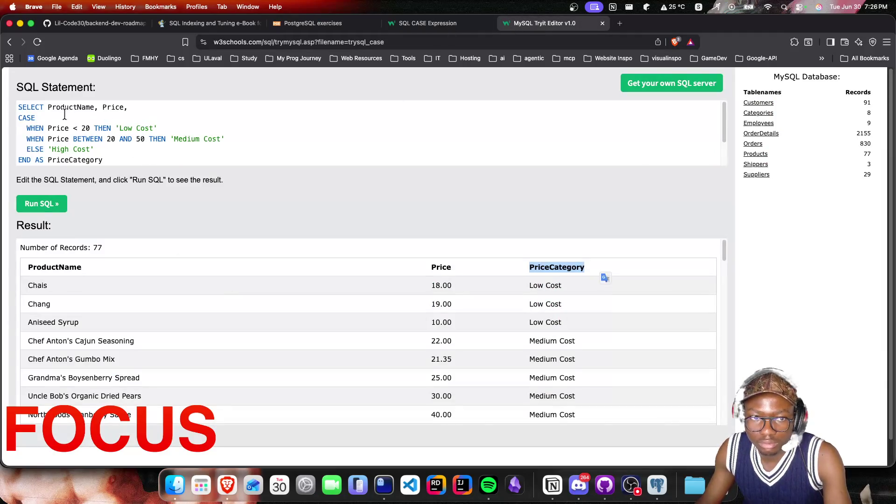
pyautogui.moveTo(112, 117); pyautogui.dragTo(140, 107)
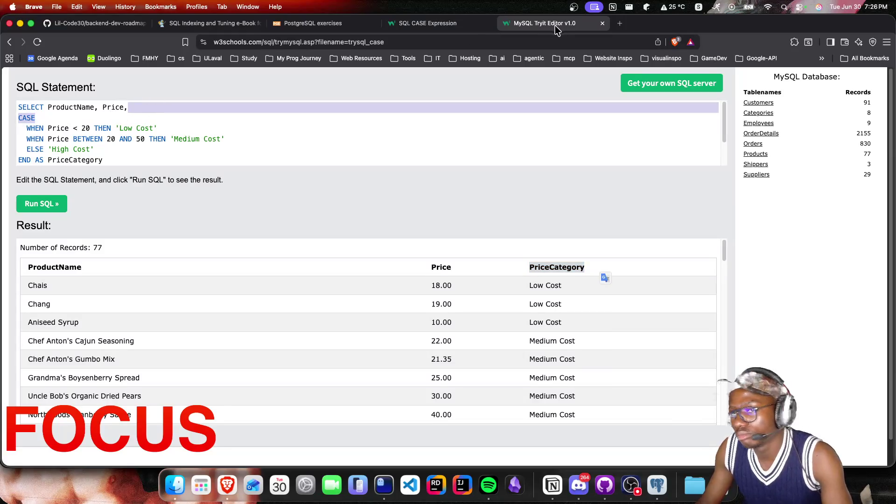
pyautogui.click(315, 25)
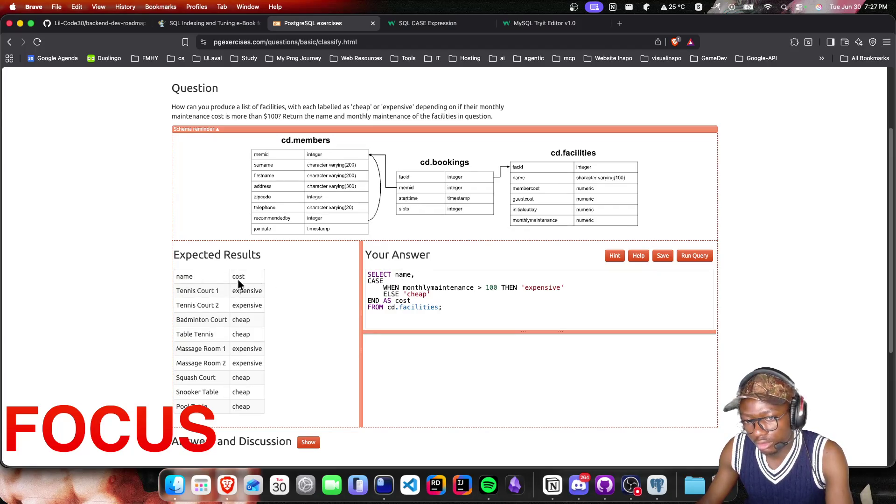
# Review the accepted query by highlighting its WHEN/ELSE lines and the CASE keyword
pyautogui.moveTo(378, 287); pyautogui.dragTo(430, 294)
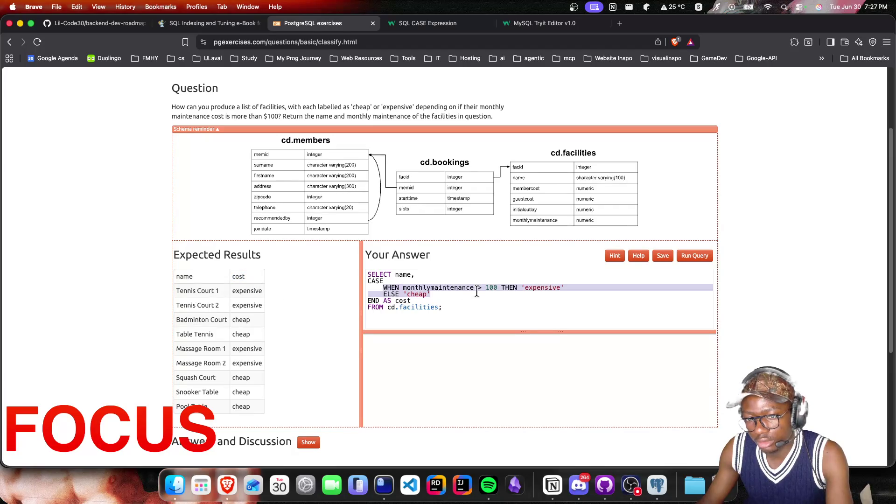
pyautogui.click(487, 304)
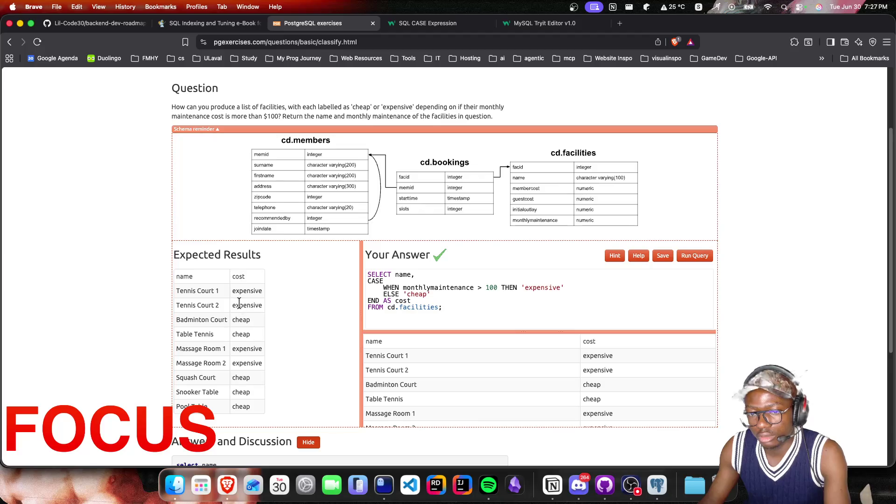
pyautogui.moveTo(366, 281); pyautogui.dragTo(585, 291)
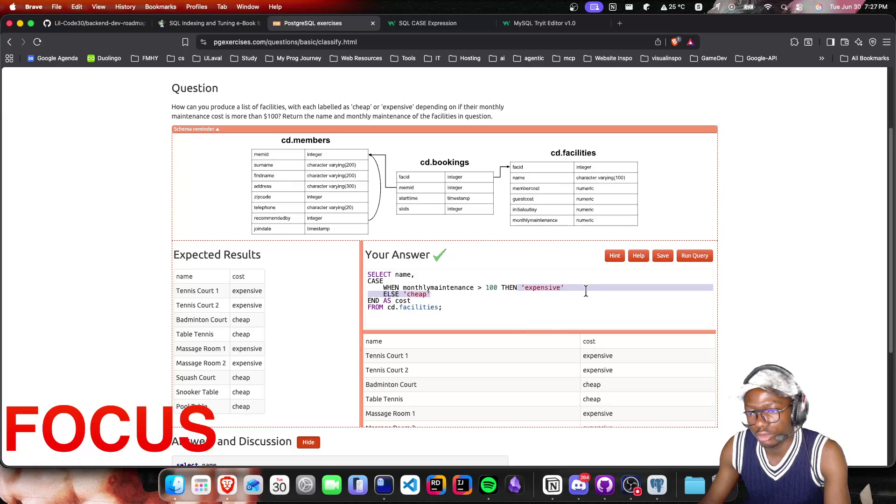
pyautogui.click(552, 313)
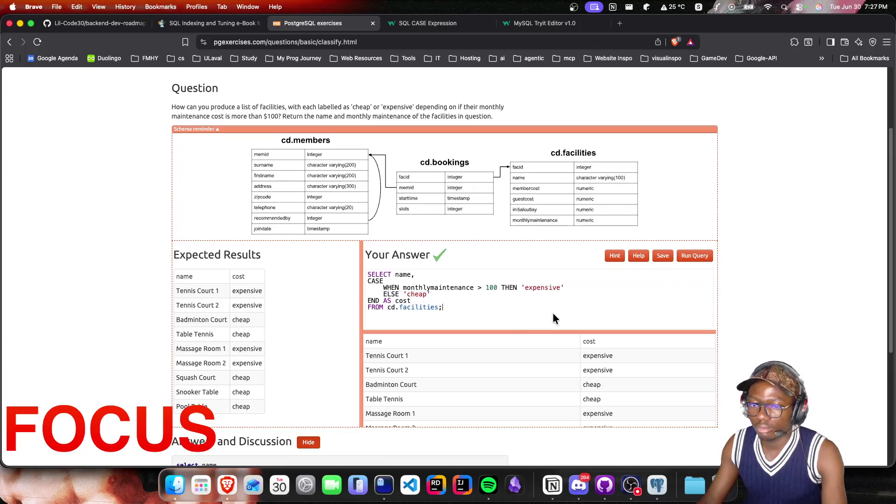
pyautogui.scroll(-5, 554, 304)
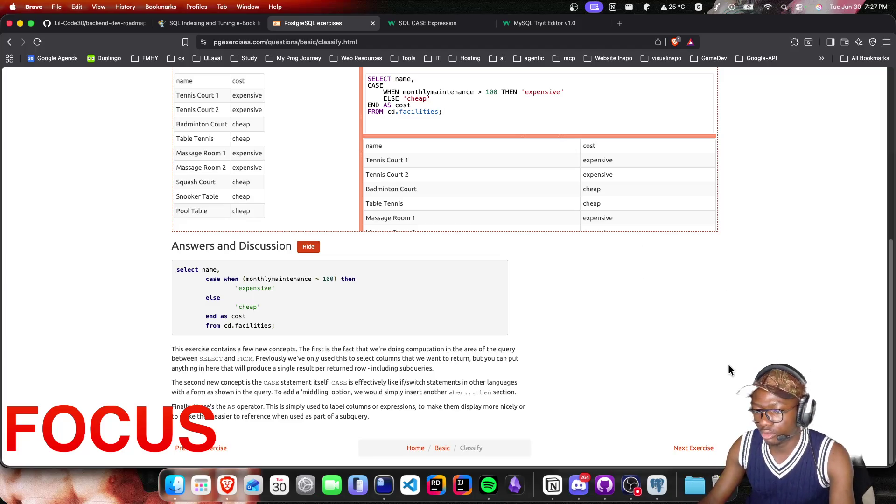
# Move on to the Working with dates exercise and show its timestamp hint
pyautogui.click(693, 448)
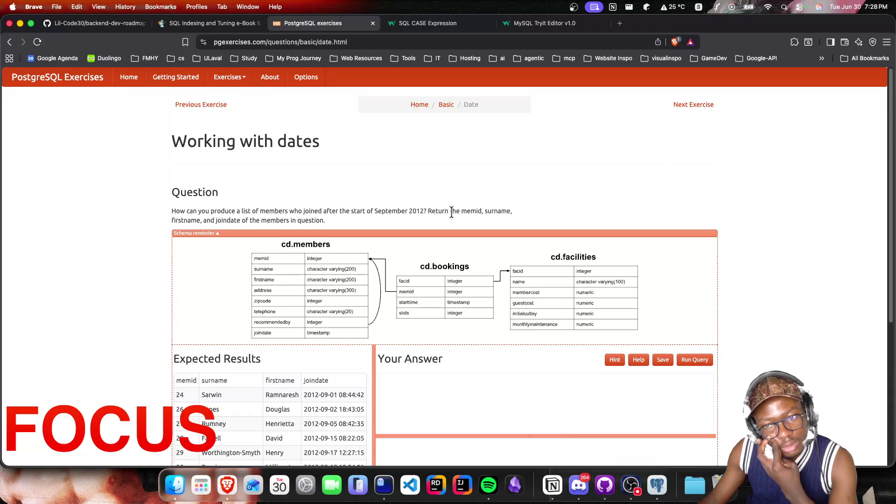
pyautogui.scroll(-1, 452, 294)
pyautogui.scroll(-3, 449, 266)
pyautogui.scroll(2, 444, 243)
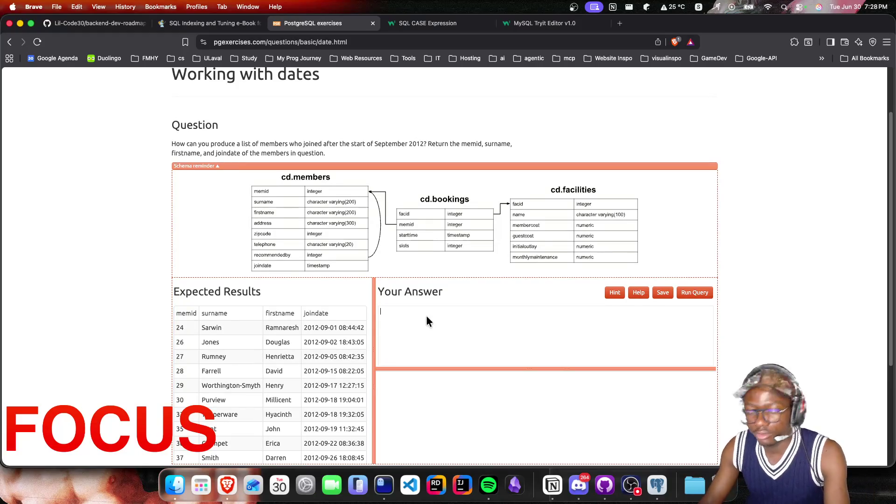
pyautogui.write('SELECT memid,')
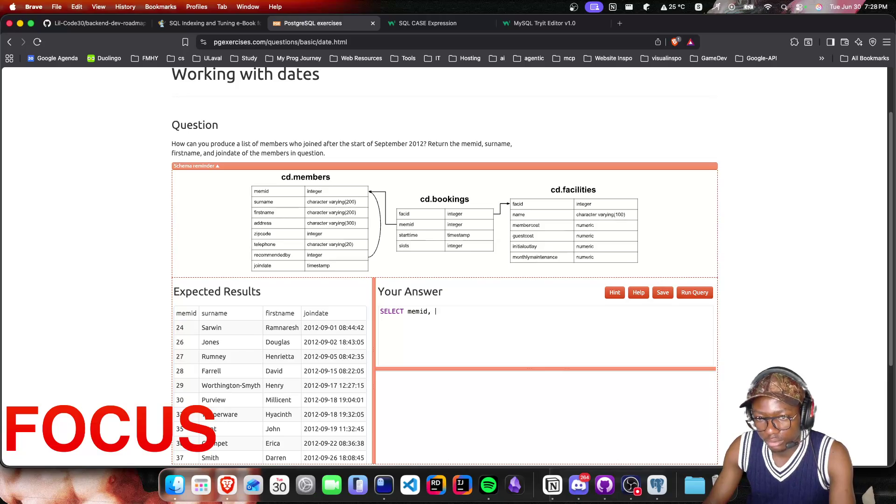
pyautogui.write('surname, firstname,')
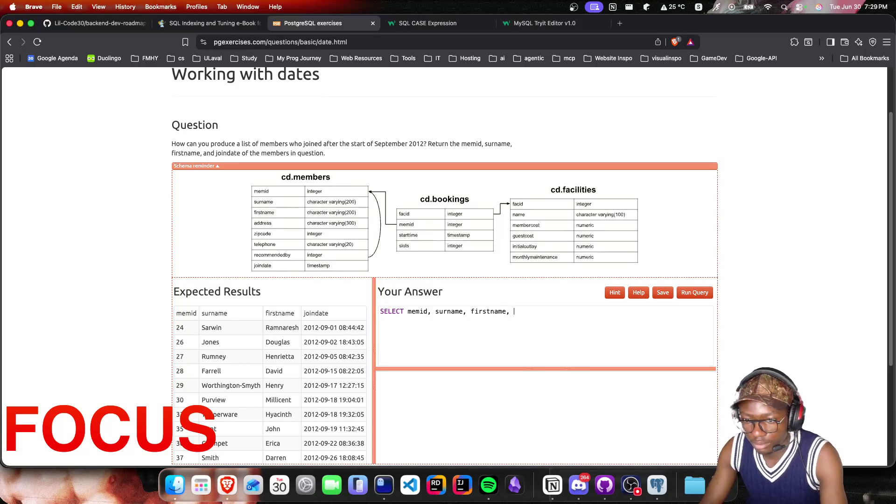
pyautogui.write('join')
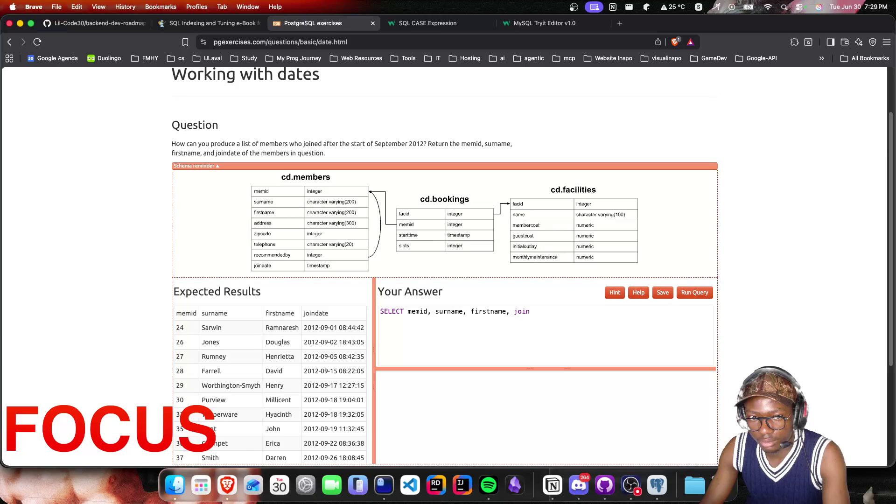
pyautogui.write('d')
pyautogui.write('e FROM cd.')
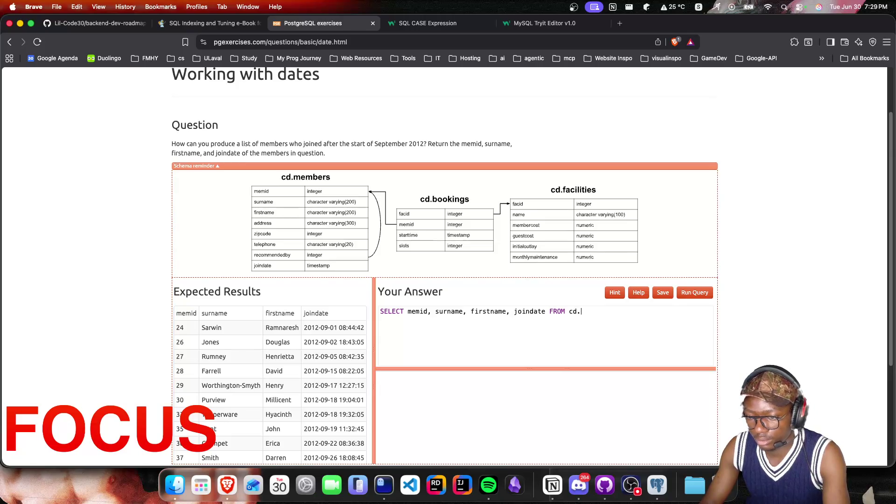
pyautogui.write('mem')
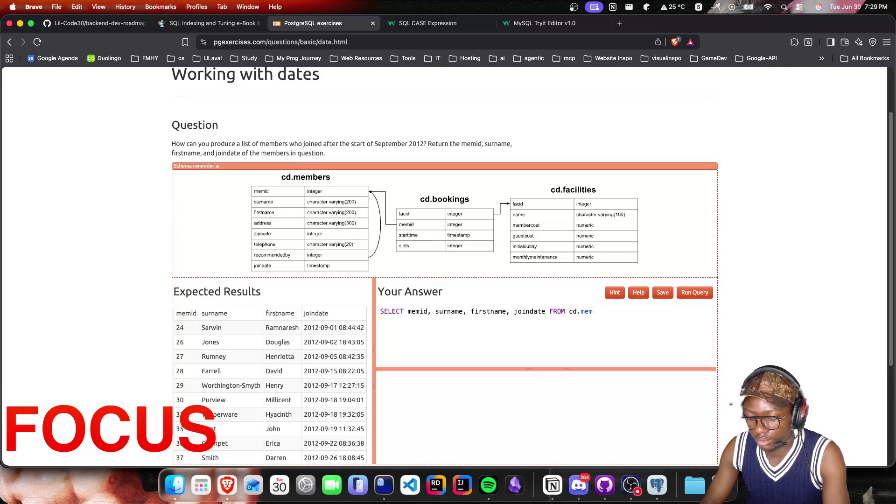
pyautogui.write('ebers')
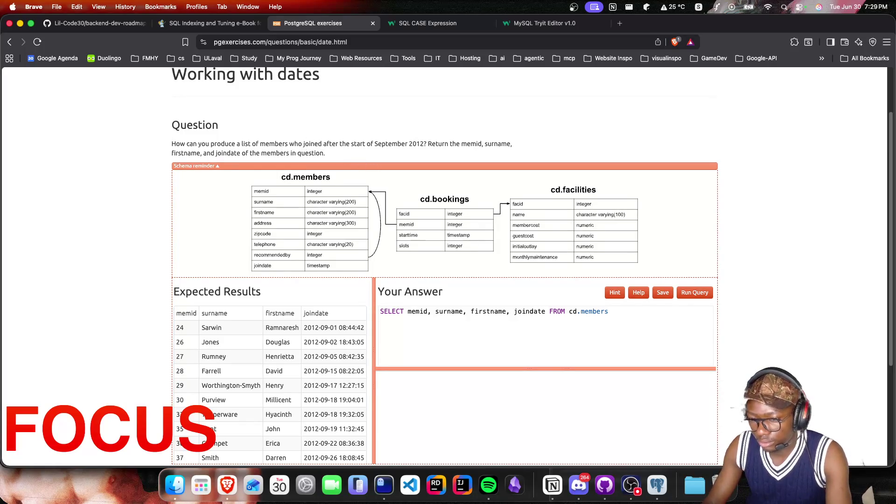
pyautogui.write('WHER')
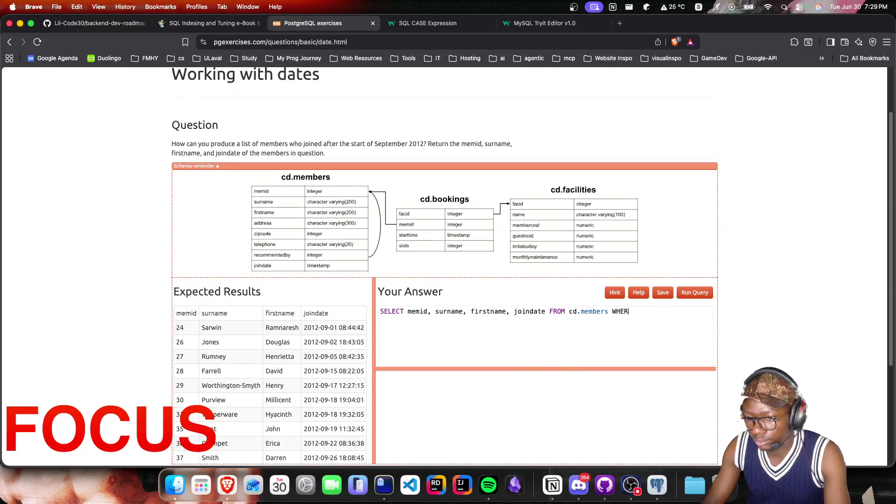
pyautogui.write('E j')
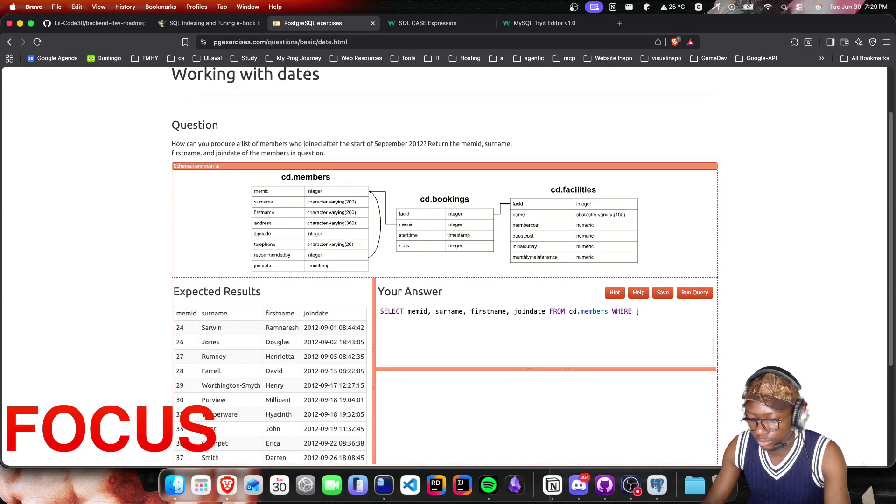
pyautogui.write('oindate')
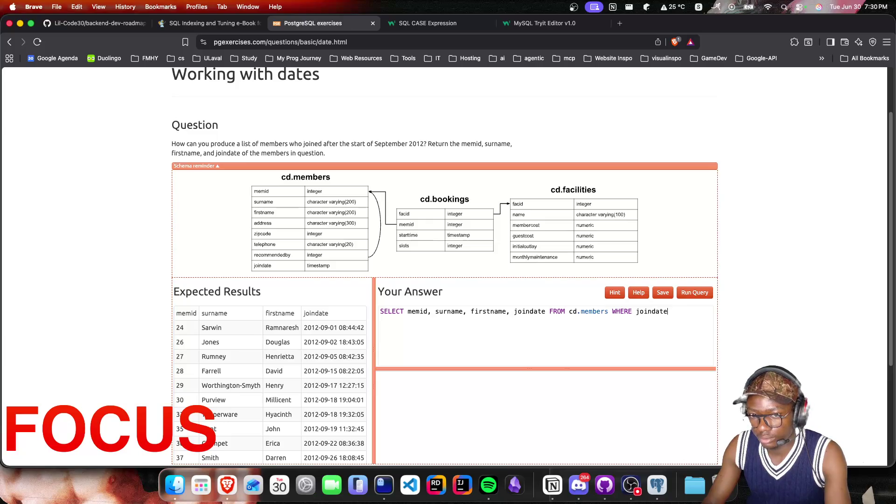
pyautogui.write('>')
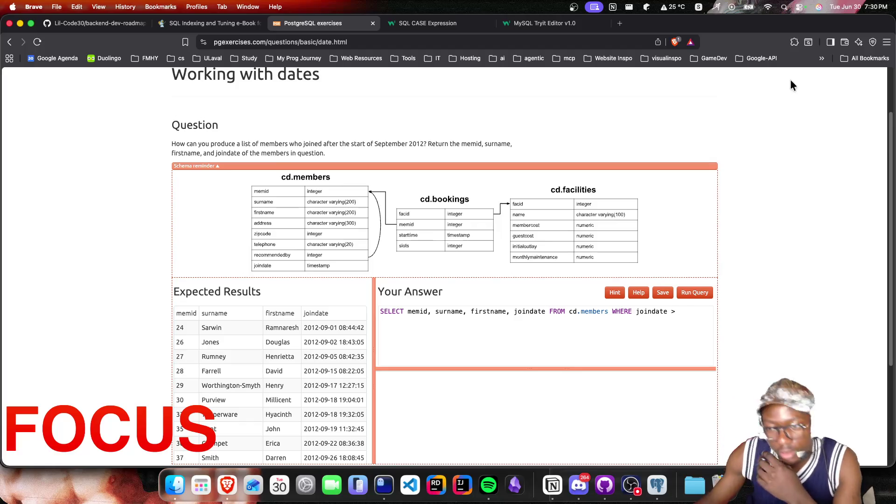
pyautogui.click(614, 294)
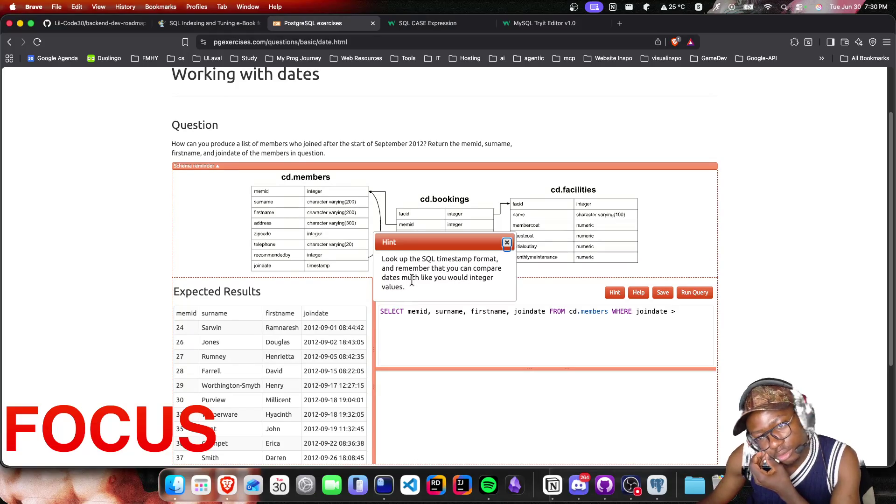
# Close the hint, copy the first joindate value from Expected Results, and place the cursor after joindate >
pyautogui.click(542, 275)
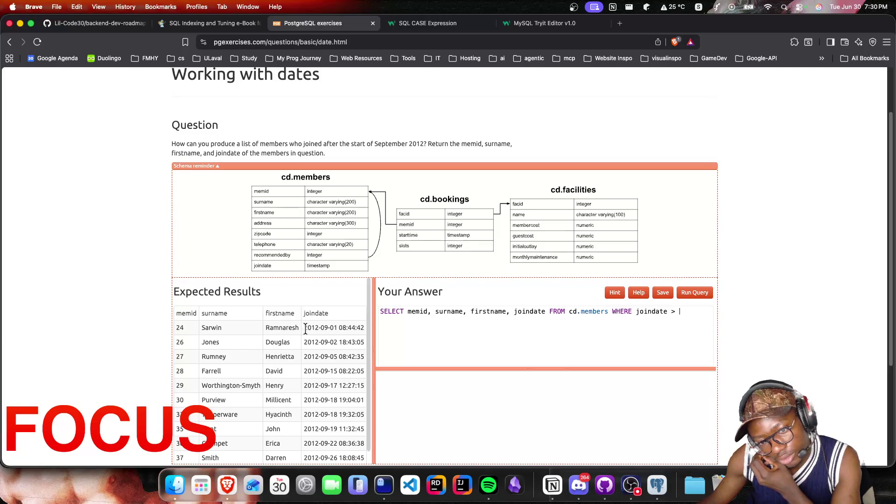
pyautogui.moveTo(304, 327); pyautogui.dragTo(350, 448)
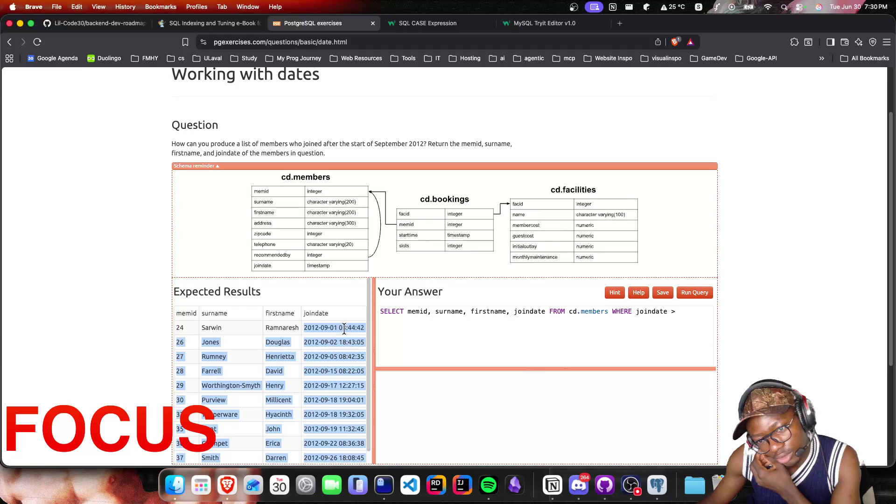
pyautogui.click(323, 335)
pyautogui.moveTo(304, 327); pyautogui.dragTo(359, 326)
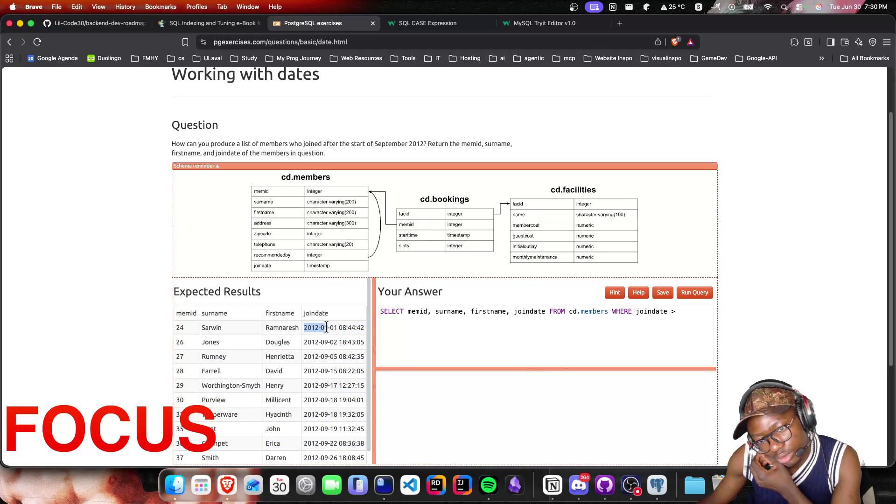
pyautogui.rightClick(364, 327)
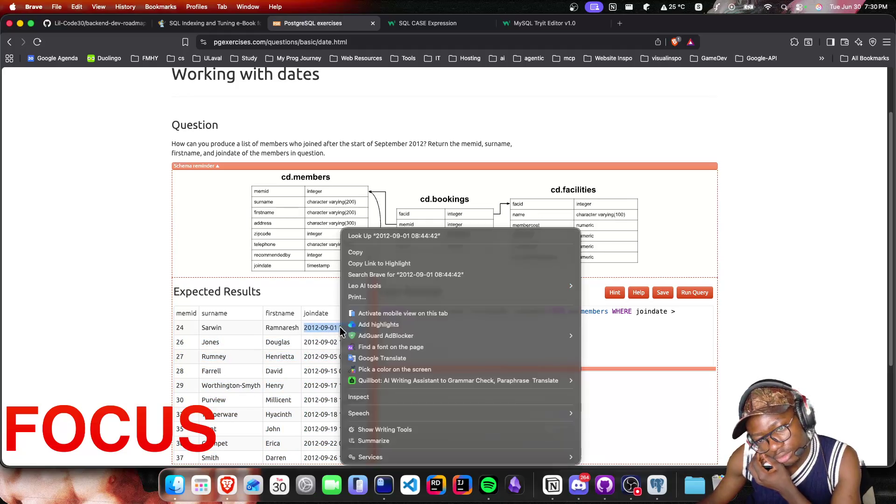
pyautogui.click(360, 253)
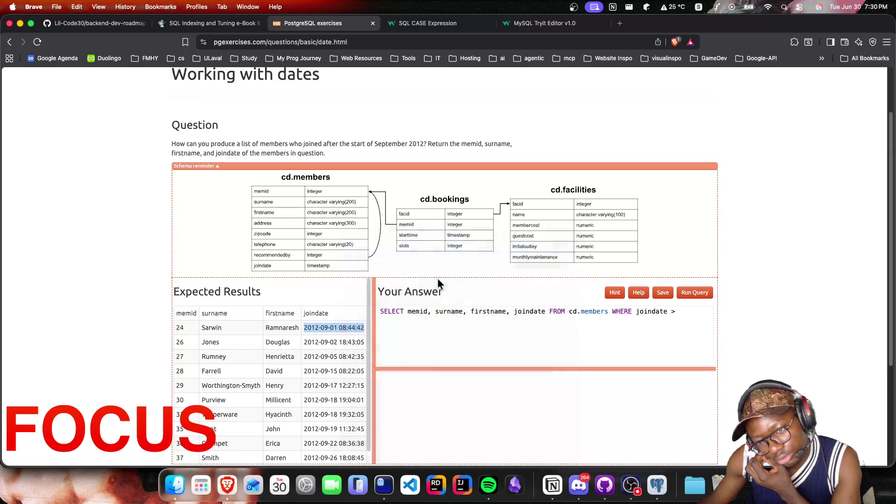
pyautogui.click(684, 311)
pyautogui.write("'")
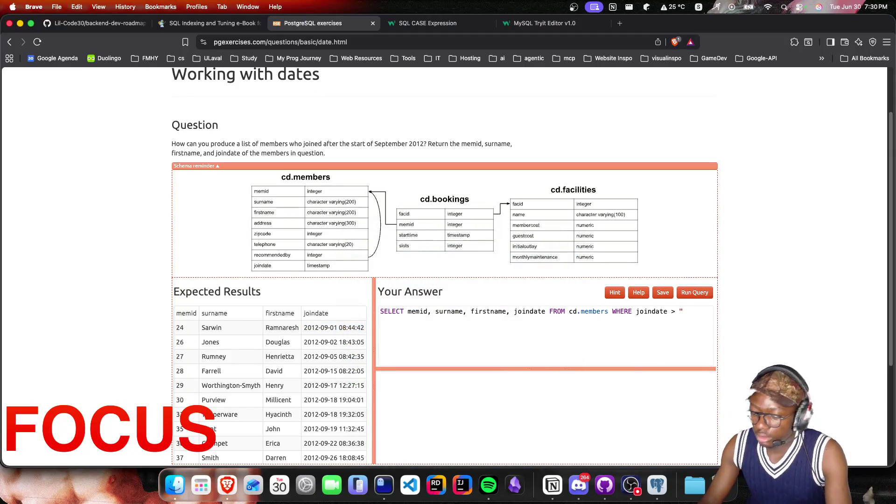
# Paste the copied date into the WHERE clause and put FROM and WHERE on their own lines
pyautogui.press('super+v')
pyautogui.write("'")
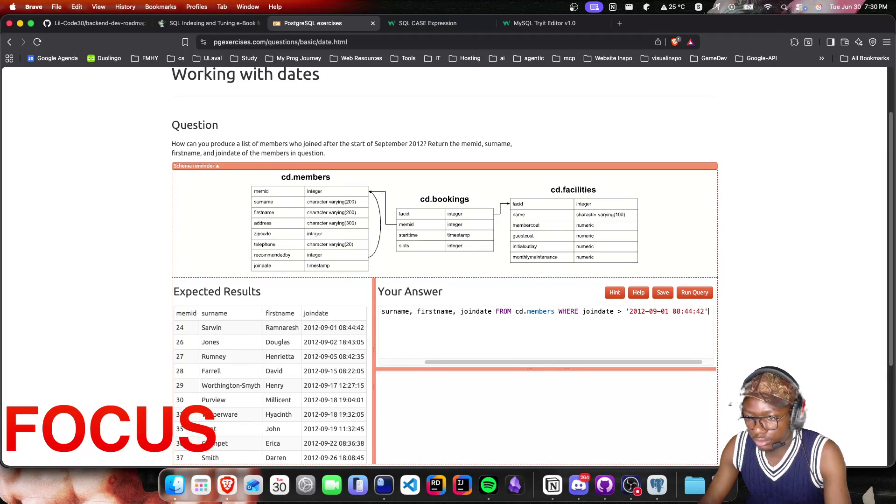
pyautogui.click(494, 311)
pyautogui.press('Return')
pyautogui.click(443, 318)
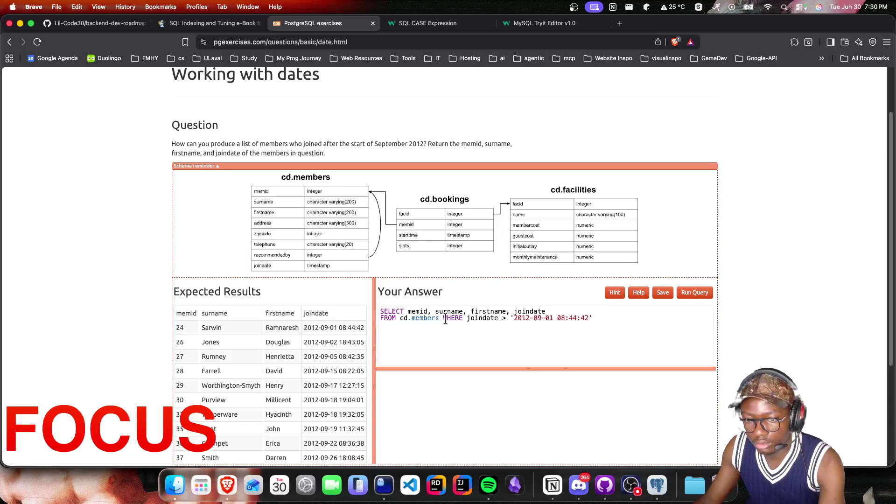
pyautogui.press('Return')
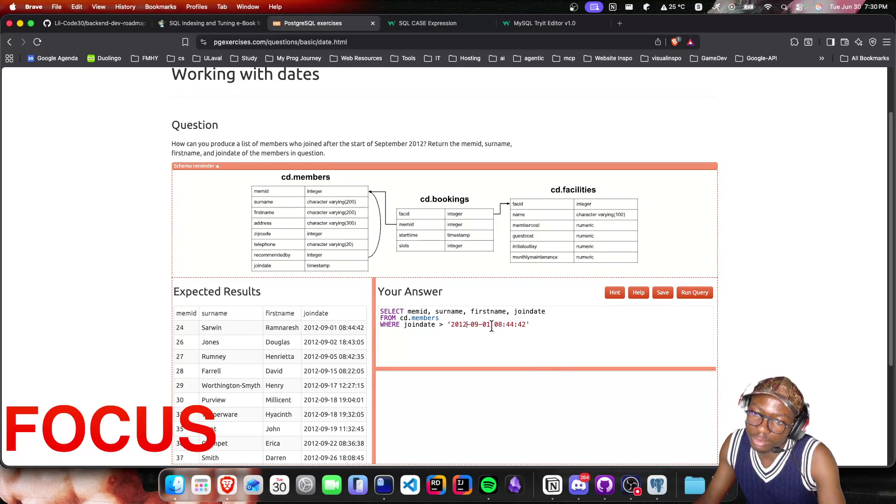
pyautogui.click(527, 326)
pyautogui.write('00')
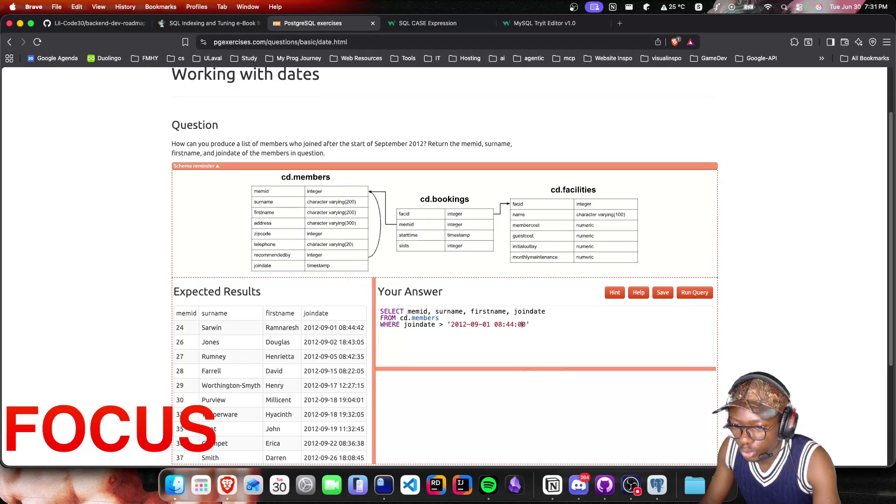
pyautogui.press('BackSpace')
pyautogui.press('BackSpace')
pyautogui.write('00')
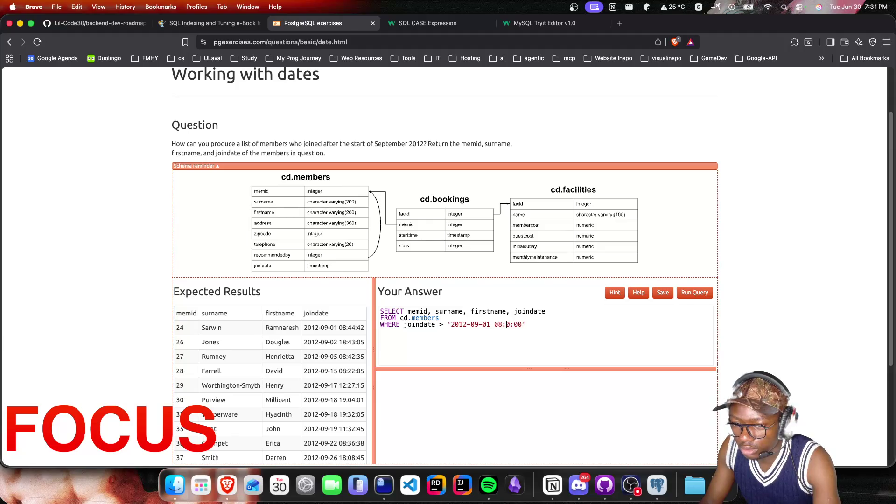
pyautogui.press('Left')
pyautogui.press('Left')
pyautogui.press('Left')
pyautogui.press('BackSpace')
pyautogui.write('00')
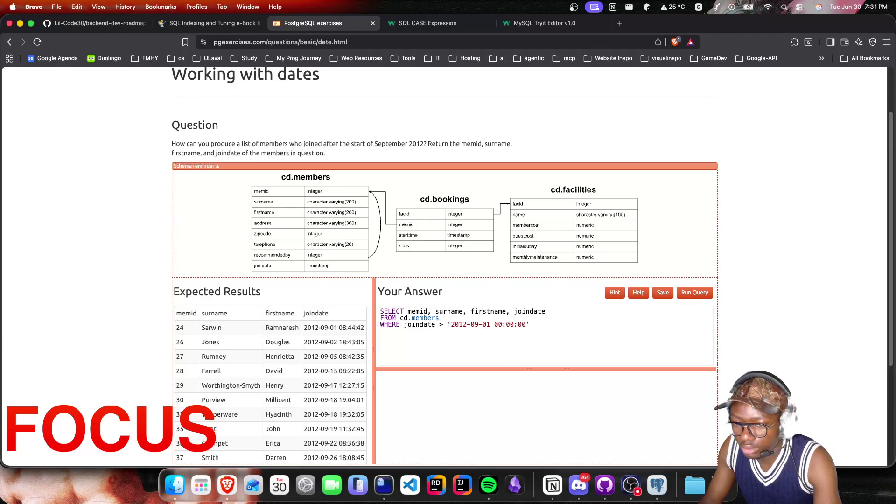
pyautogui.click(687, 300)
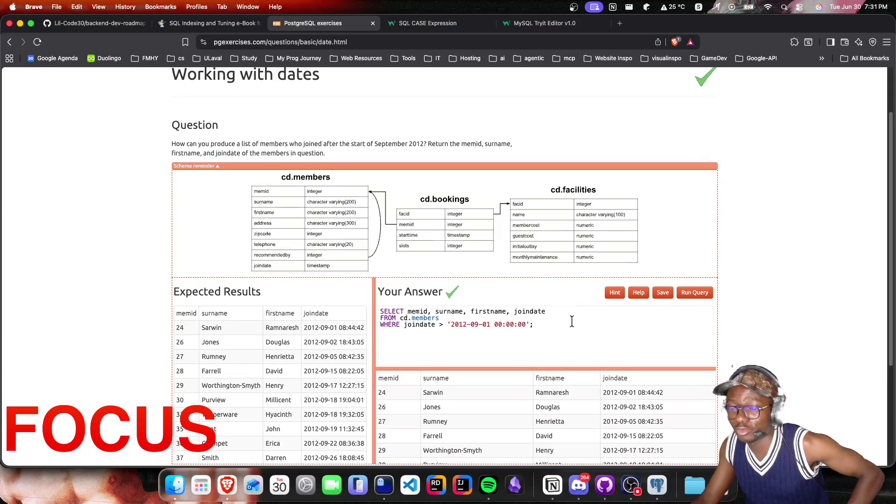
pyautogui.scroll(-5, 624, 354)
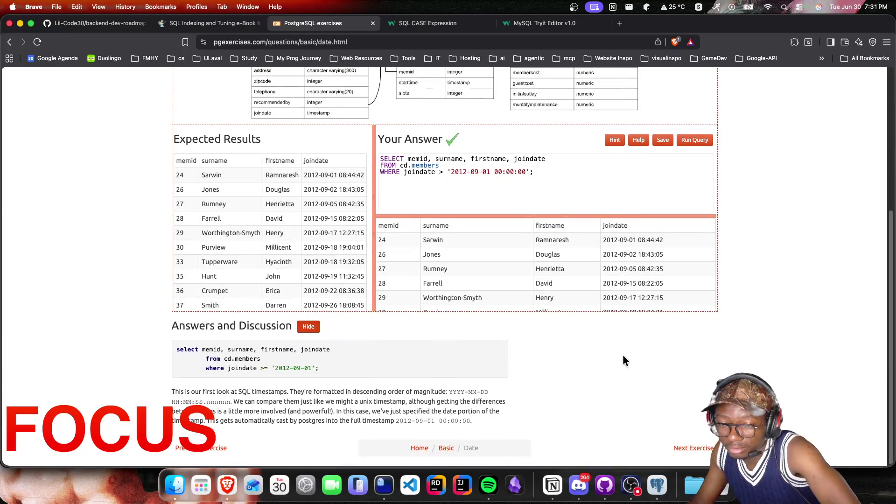
pyautogui.scroll(5, 536, 270)
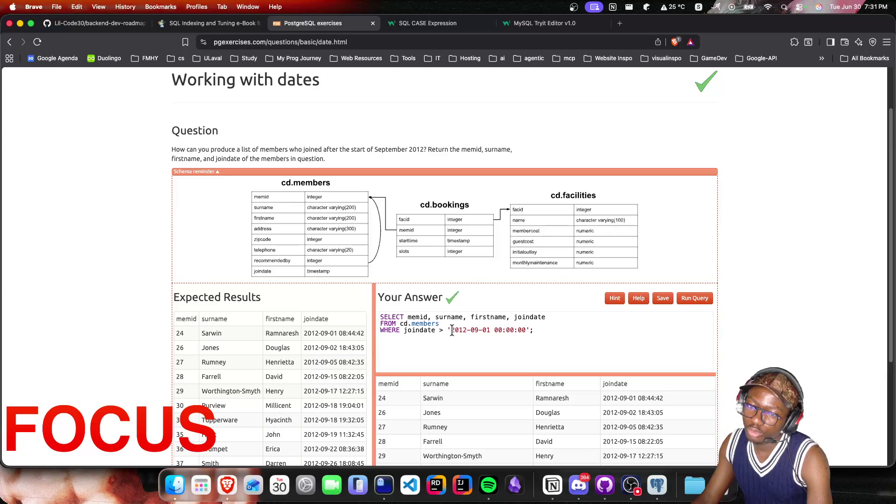
# Review the accepted query by highlighting the date literal and its 00:00:00 time part
pyautogui.moveTo(451, 331); pyautogui.dragTo(531, 333)
pyautogui.click(491, 337)
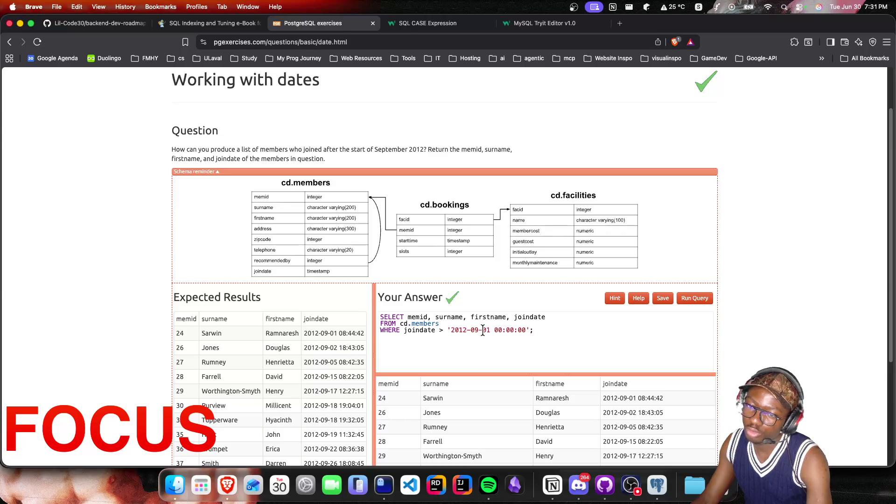
pyautogui.moveTo(493, 329); pyautogui.dragTo(522, 329)
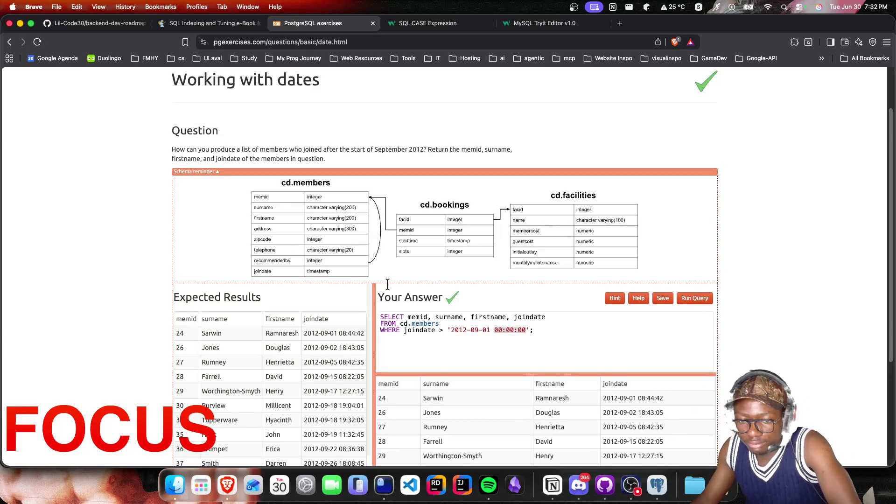
pyautogui.scroll(-5, 392, 210)
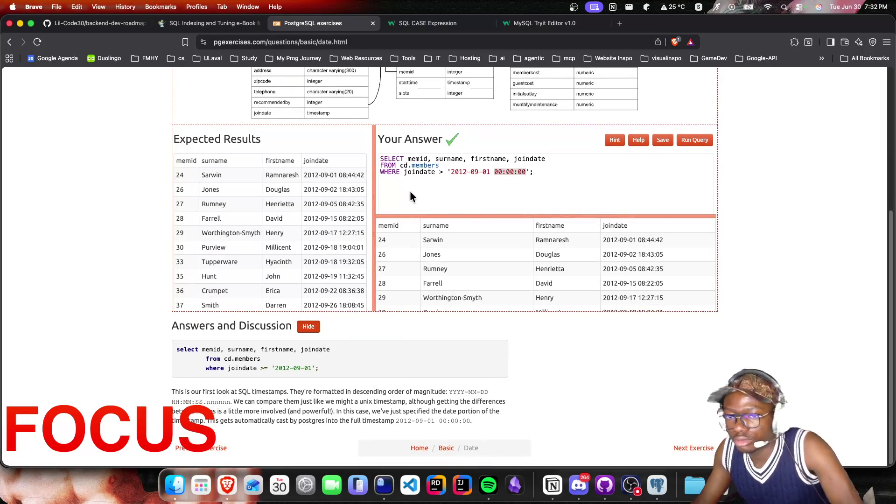
pyautogui.scroll(7, 482, 200)
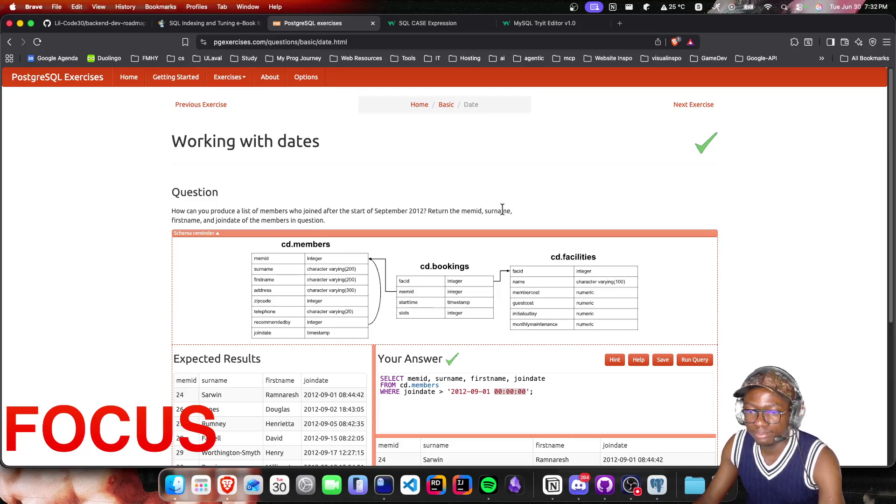
pyautogui.click(551, 401)
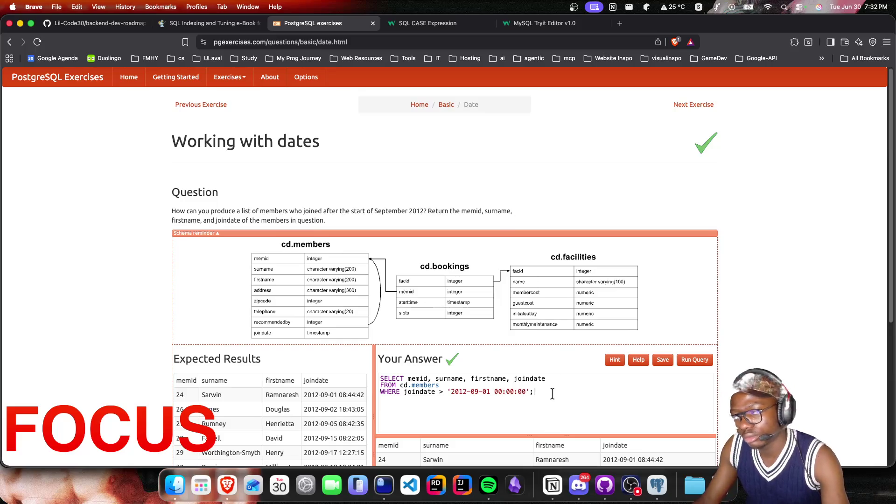
pyautogui.scroll(-5, 625, 343)
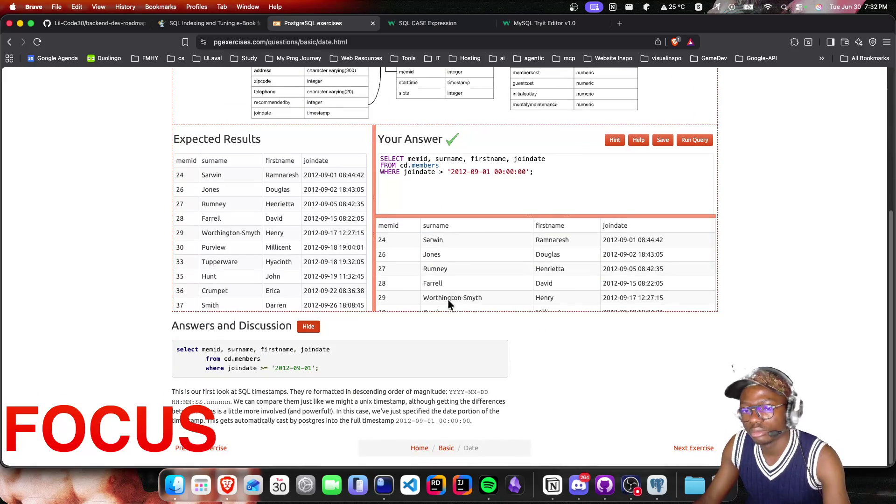
# Advance to the next exercise and bring up the Notion study plan
pyautogui.click(690, 448)
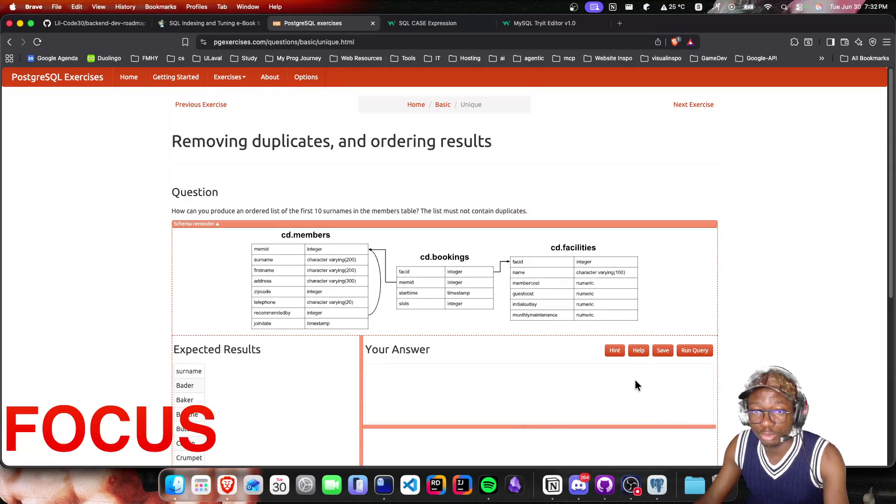
pyautogui.click(552, 484)
pyautogui.moveTo(429, 316)
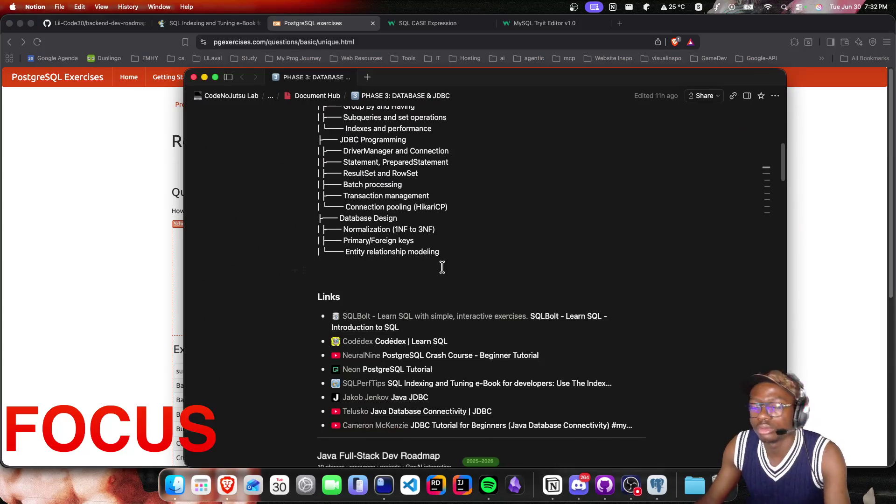
pyautogui.scroll(5, 440, 266)
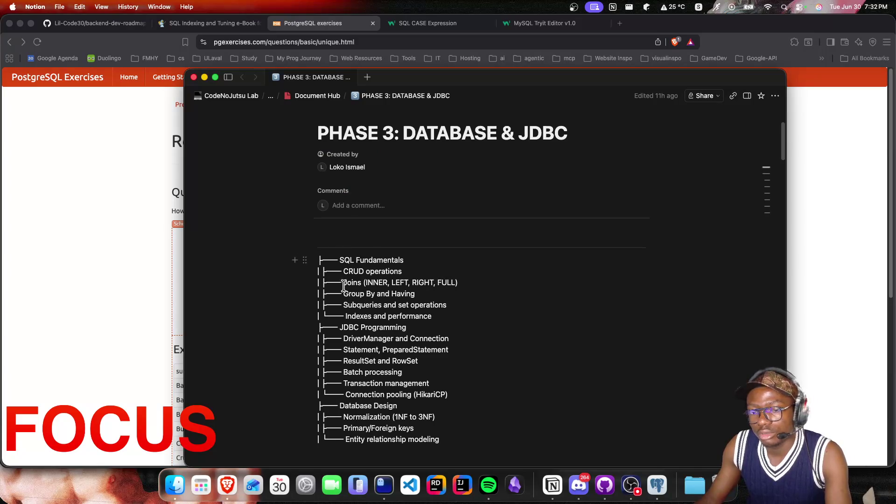
# Highlight the outline lines from Subqueries to JDBC Programming, then put Notion away
pyautogui.moveTo(337, 327); pyautogui.dragTo(420, 331)
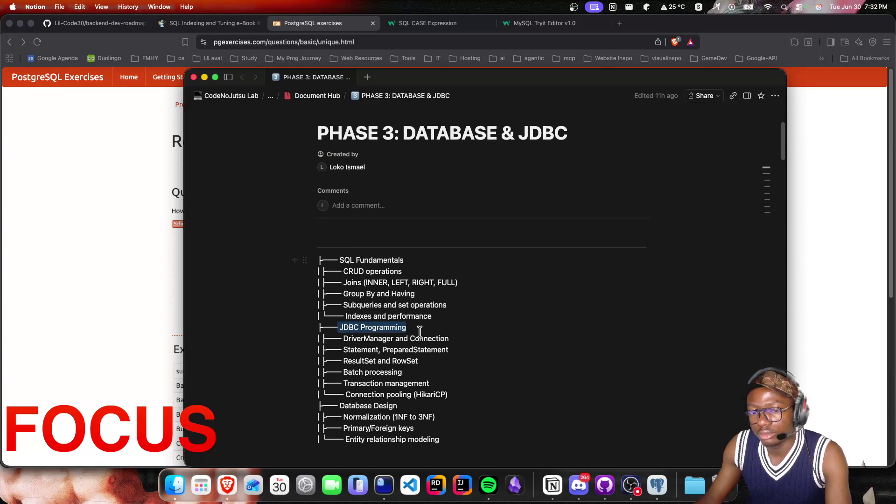
pyautogui.click(475, 361)
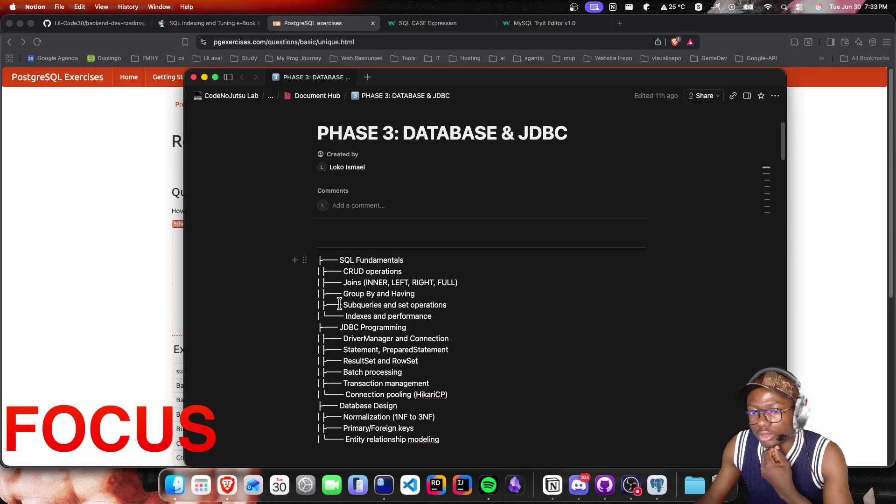
pyautogui.moveTo(339, 304); pyautogui.dragTo(428, 323)
pyautogui.click(604, 326)
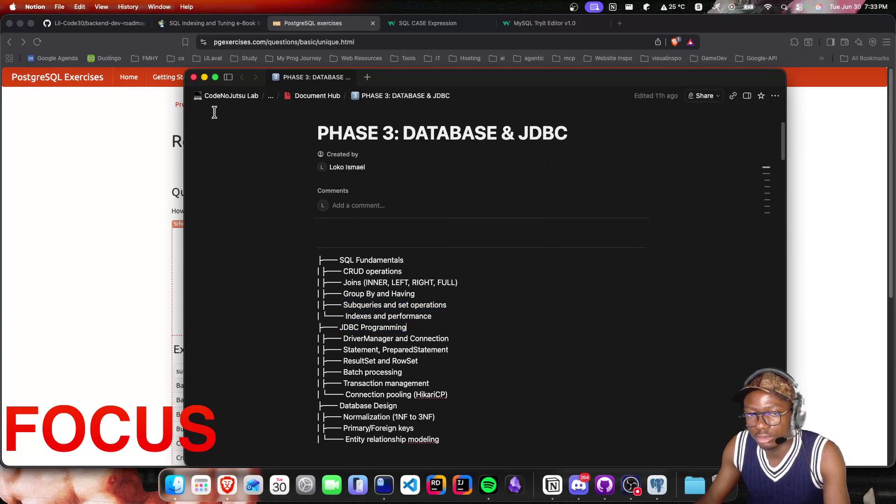
pyautogui.click(204, 76)
pyautogui.scroll(-2, 548, 225)
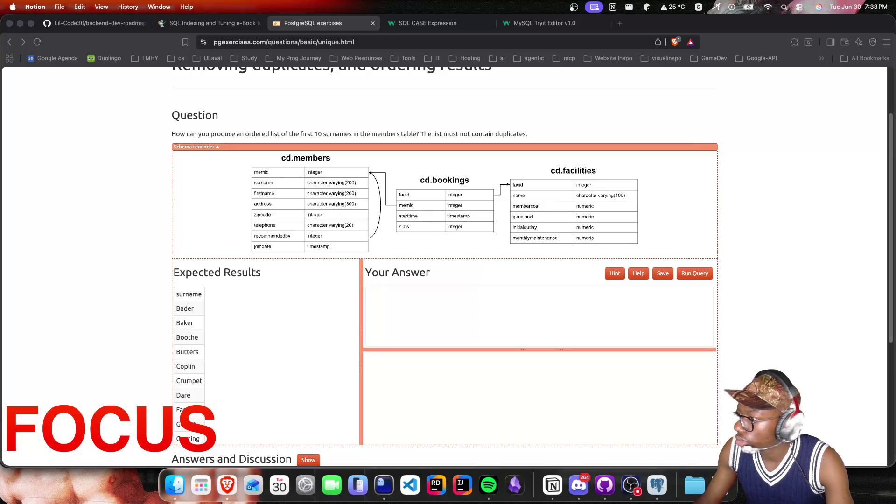
# Open the site header's home link in a new tab and switch to that tab
pyautogui.press('super+Tab')
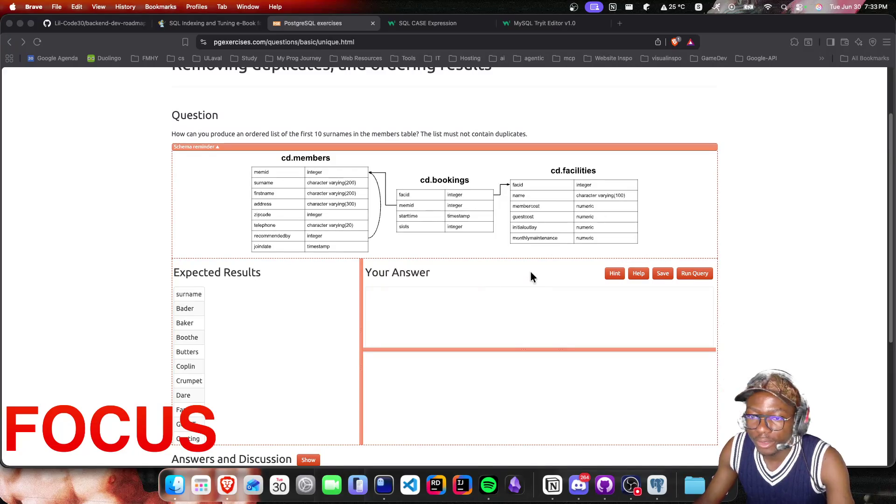
pyautogui.scroll(-3, 460, 300)
pyautogui.scroll(5, 460, 290)
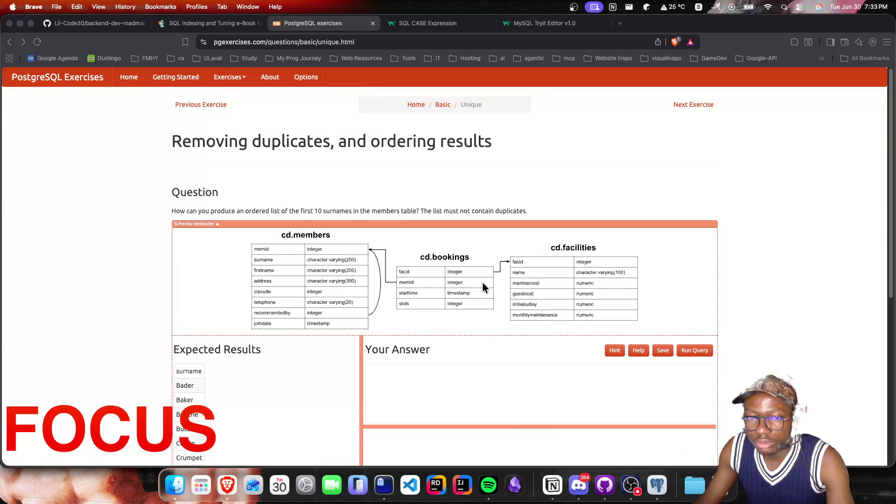
pyautogui.rightClick(56, 81)
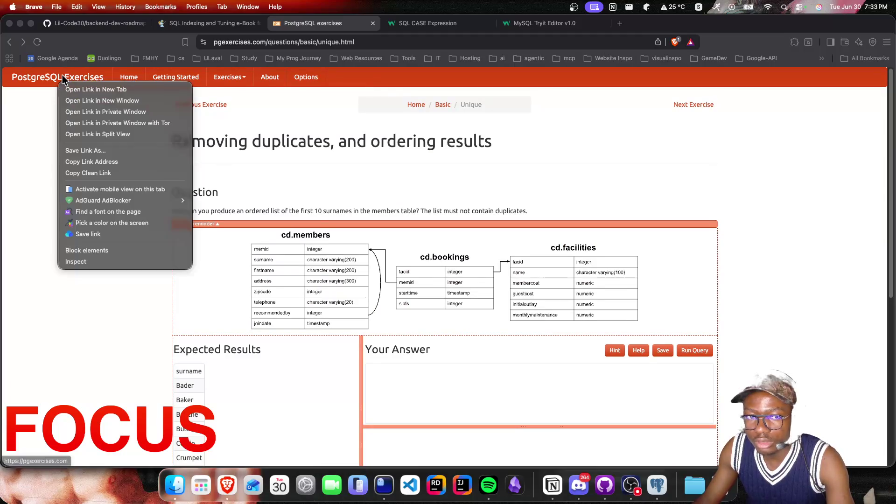
pyautogui.click(85, 88)
pyautogui.click(414, 25)
pyautogui.click(287, 40)
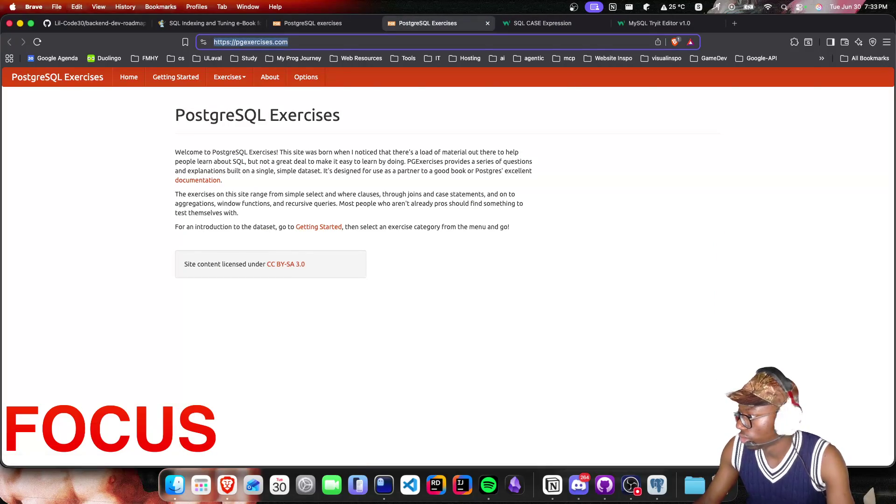
# Glance at Spotify and Notion, return to Brave, and switch to the SQL indexing e-book tab
pyautogui.press('super+Tab')
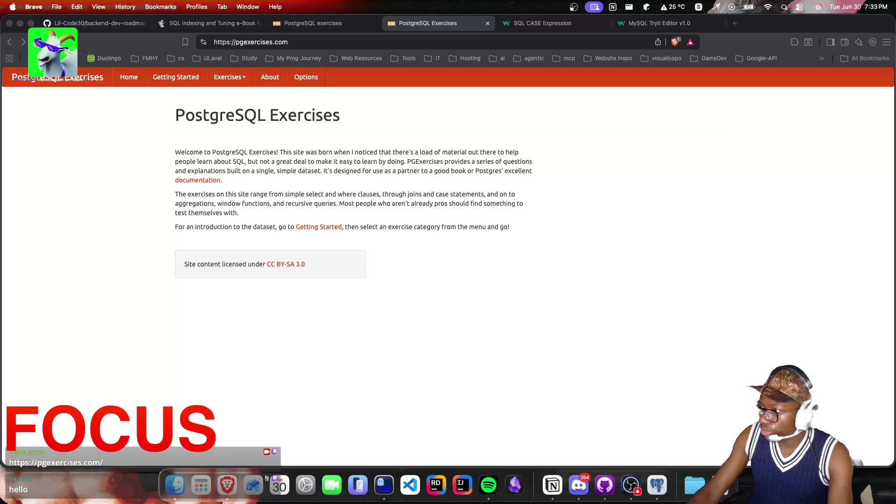
pyautogui.press('super+Tab')
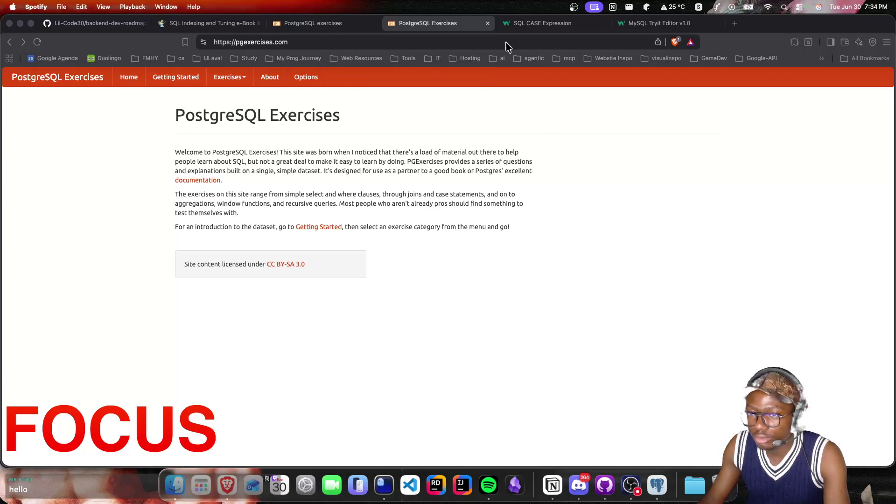
pyautogui.click(553, 485)
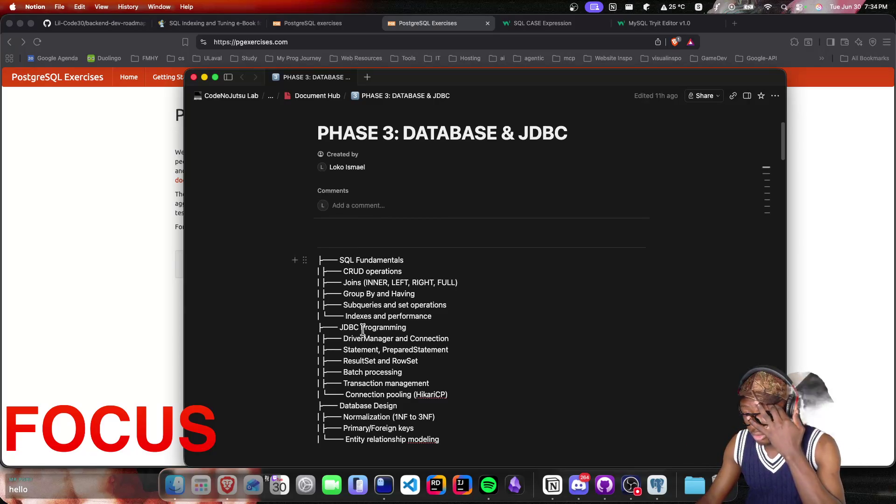
pyautogui.click(84, 262)
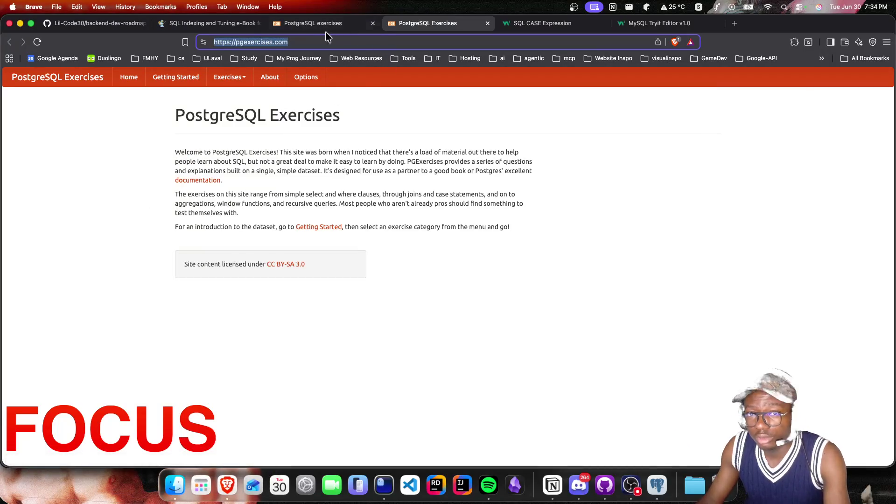
pyautogui.click(213, 23)
pyautogui.scroll(-5, 422, 294)
pyautogui.scroll(-2, 422, 294)
pyautogui.scroll(2, 425, 296)
pyautogui.scroll(5, 425, 296)
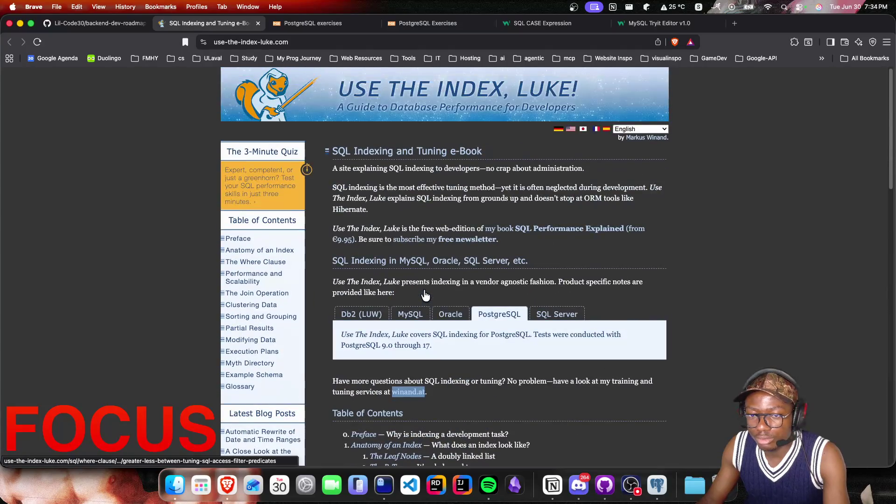